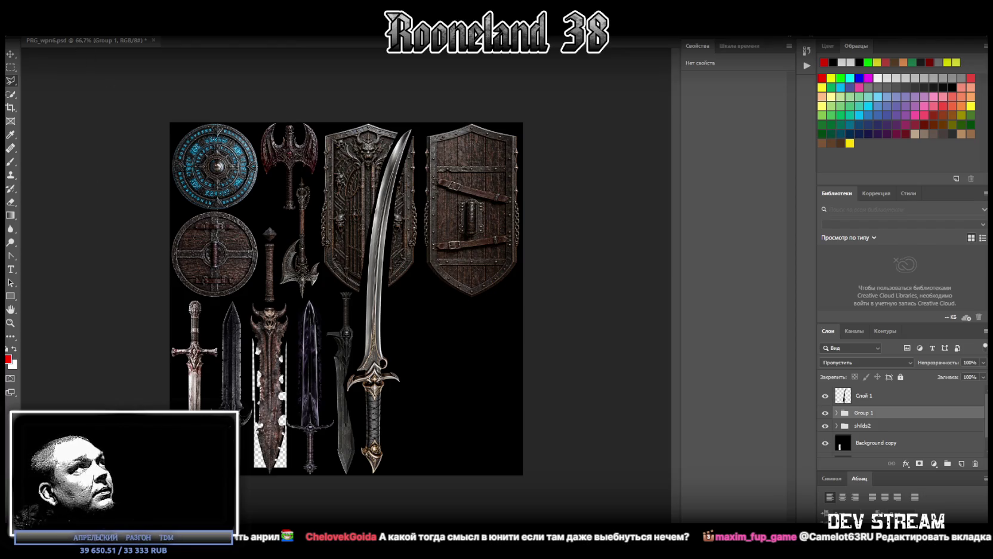
Check the interface language in Preferences (Ctrl+K) and leave it set to Русский.
left_click(60, 30)
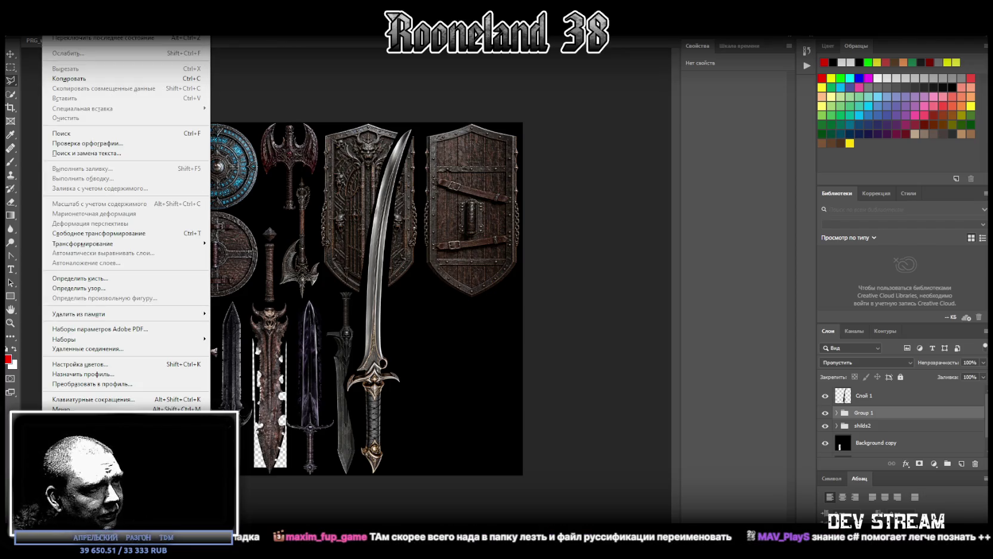
mouse_move(77, 252)
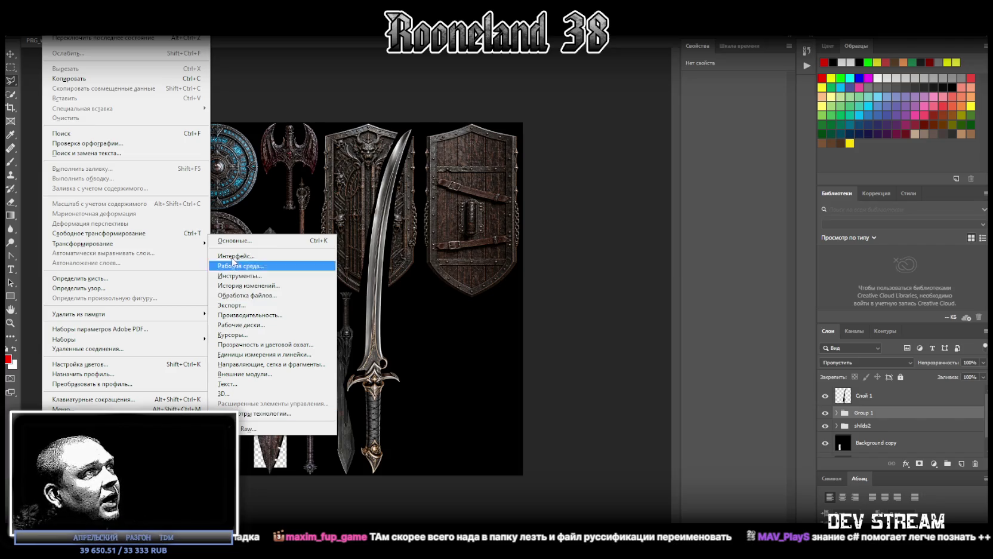
key("Escape")
key("i")
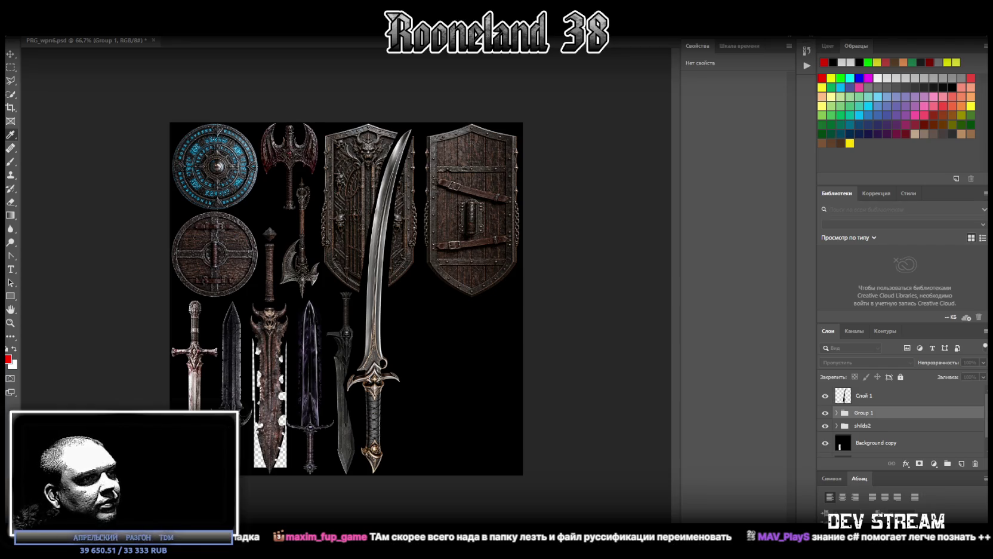
key("ctrl+k")
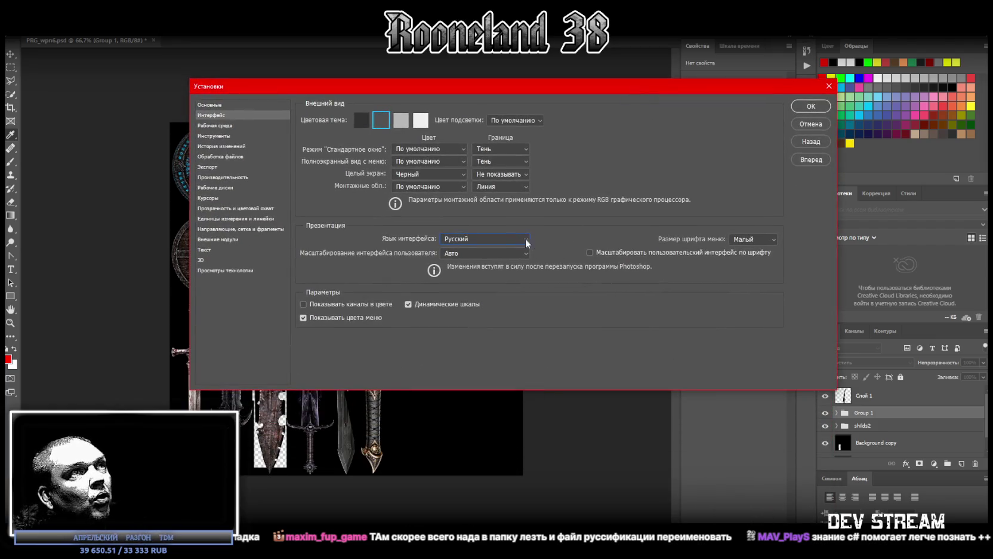
left_click(521, 240)
left_click(583, 343)
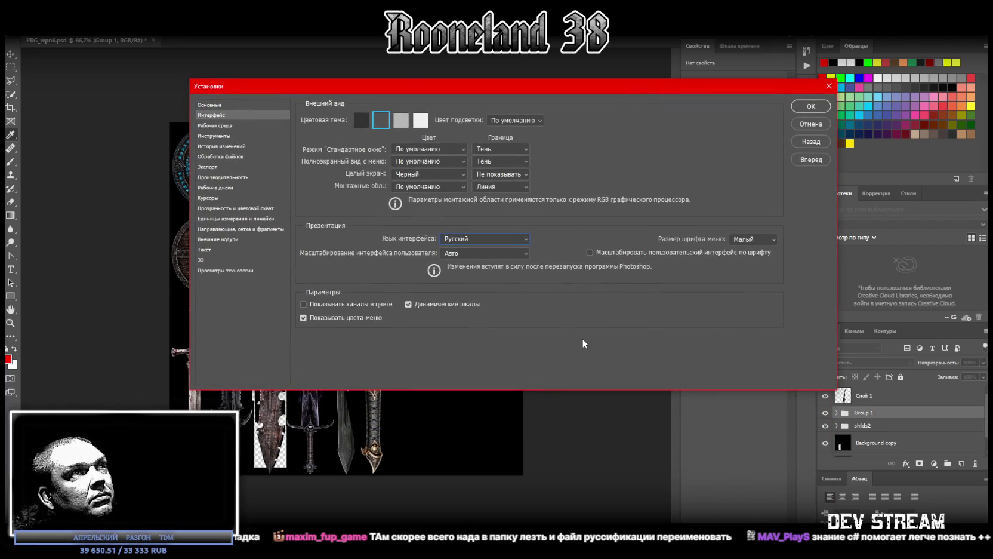
left_click_drag(648, 88, 648, 537)
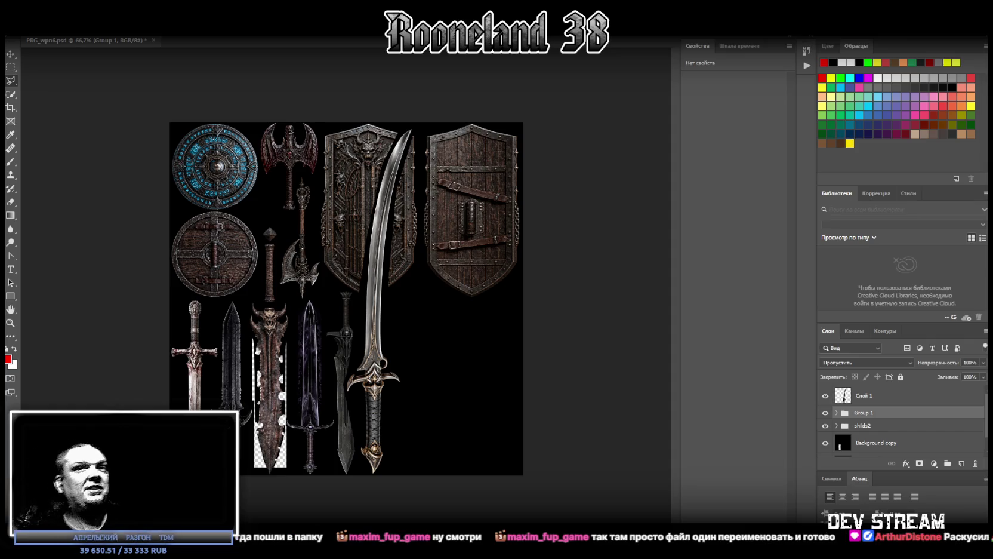
Select the Слой 1 layer in the Layers panel.
left_click(884, 396)
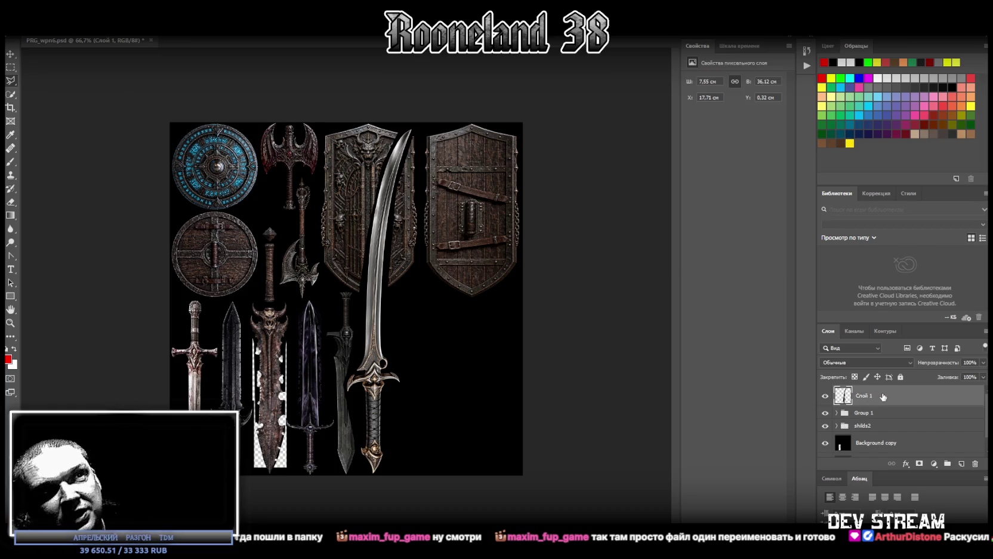
Convert Слой 1 to a smart object, flip the curved sword horizontally and shrink it into the bottom row.
right_click(883, 396)
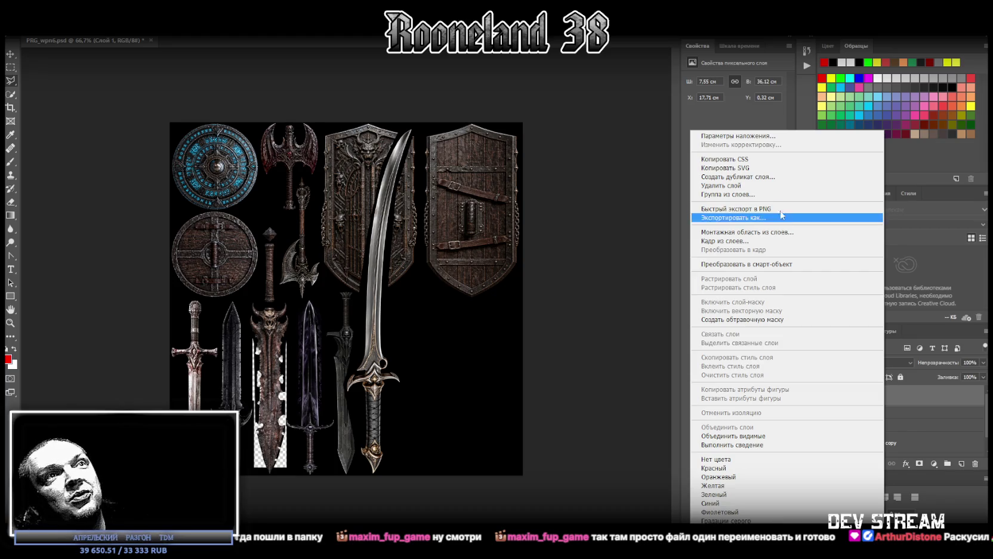
left_click(795, 264)
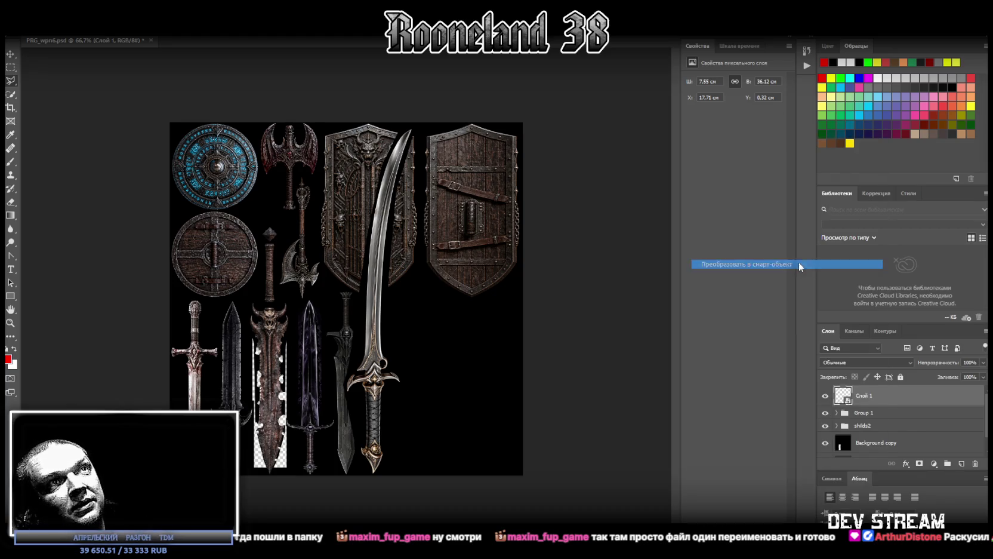
key("ctrl+t")
right_click(400, 279)
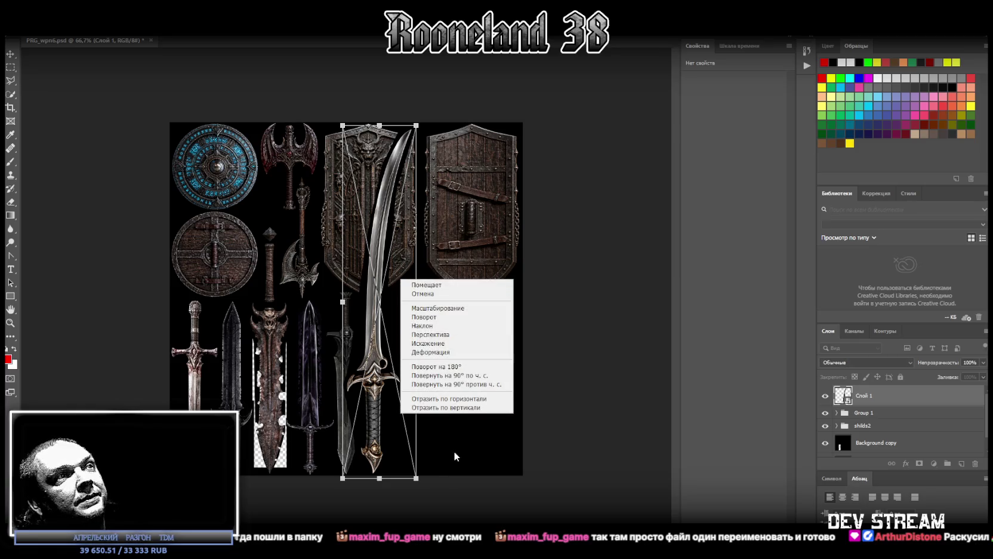
left_click(460, 401)
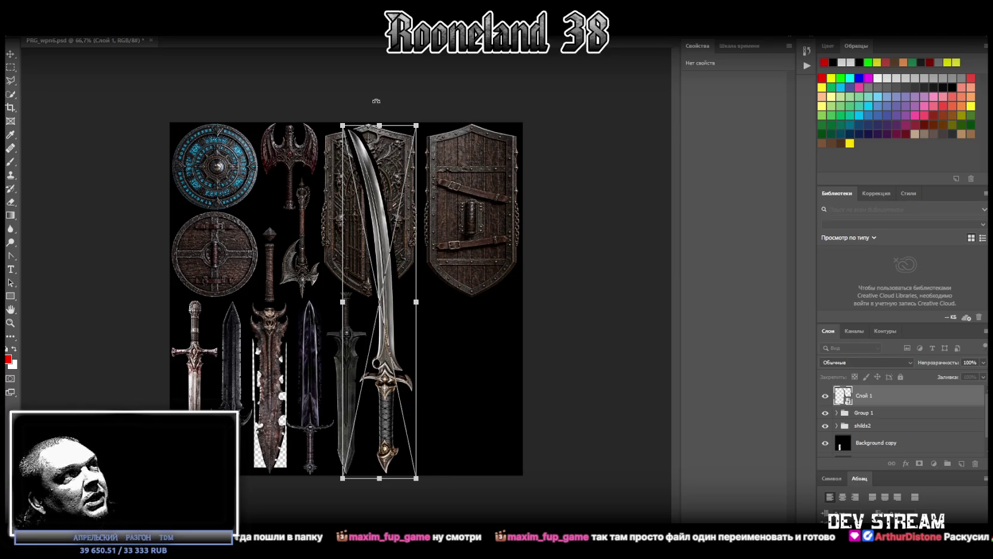
left_click_drag(380, 123, 403, 298)
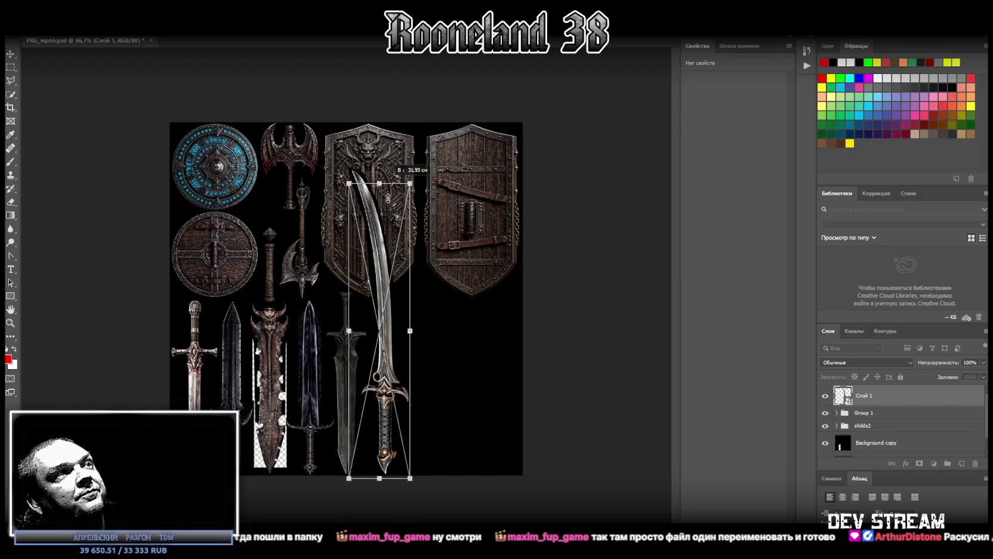
left_click_drag(387, 335, 379, 336)
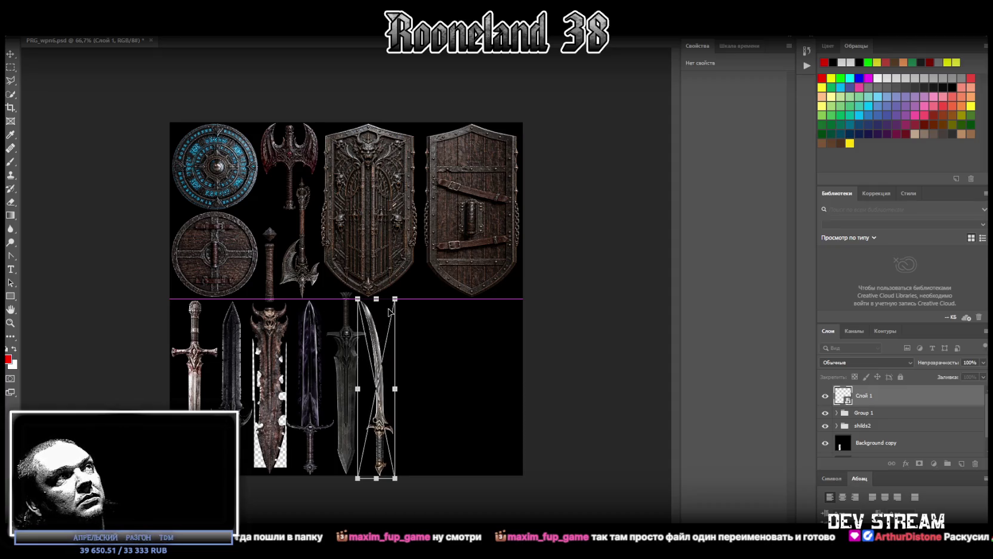
key("Return")
Reconfirm the curved sword's transform and zoom the canvas to inspect it.
key("ctrl+t")
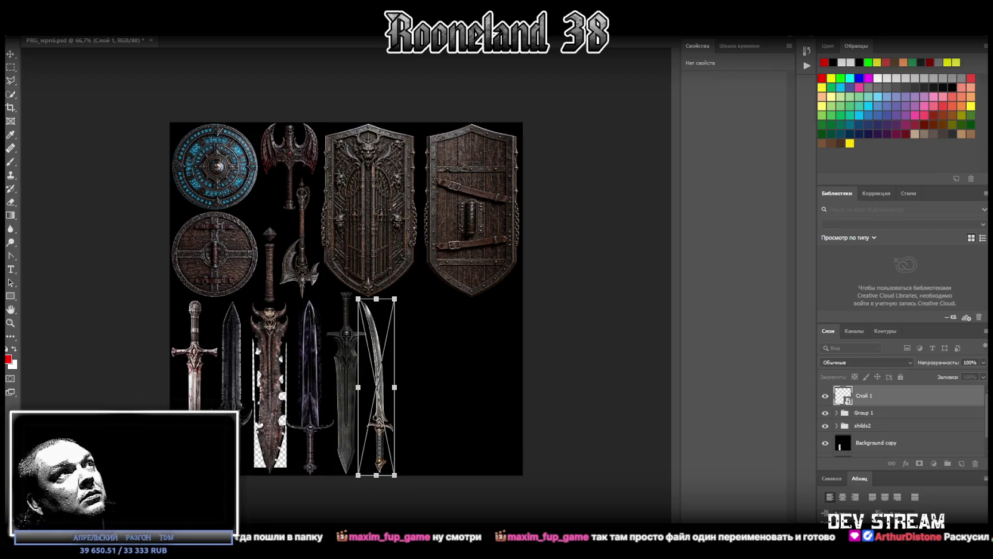
key("Return")
left_click(11, 323)
mouse_move(260, 356)
left_mouse_down()
mouse_move(435, 439)
mouse_move(386, 464)
left_mouse_up()
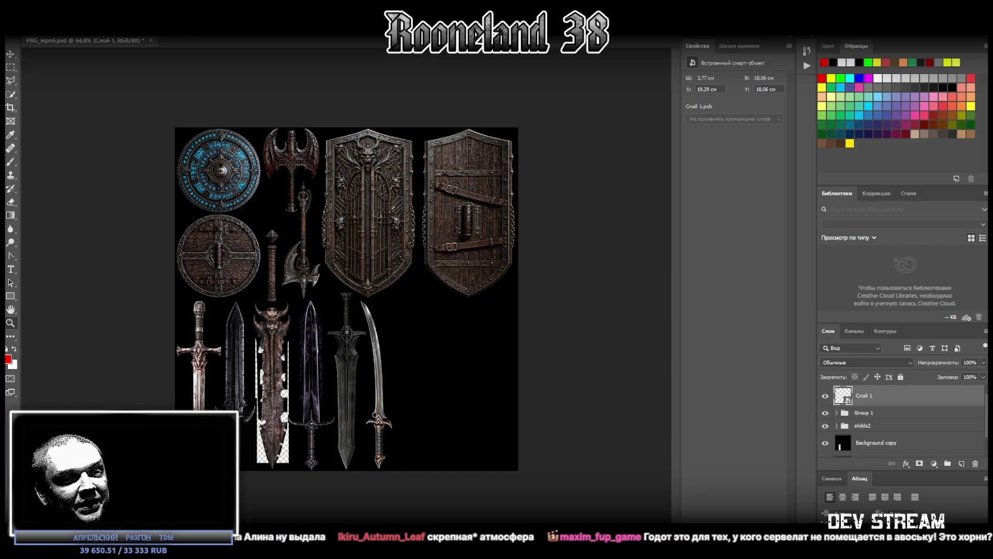
Place the twin-sword image on the canvas rotated 180° so the blades point down.
left_click_drag(404, 338, 412, 331)
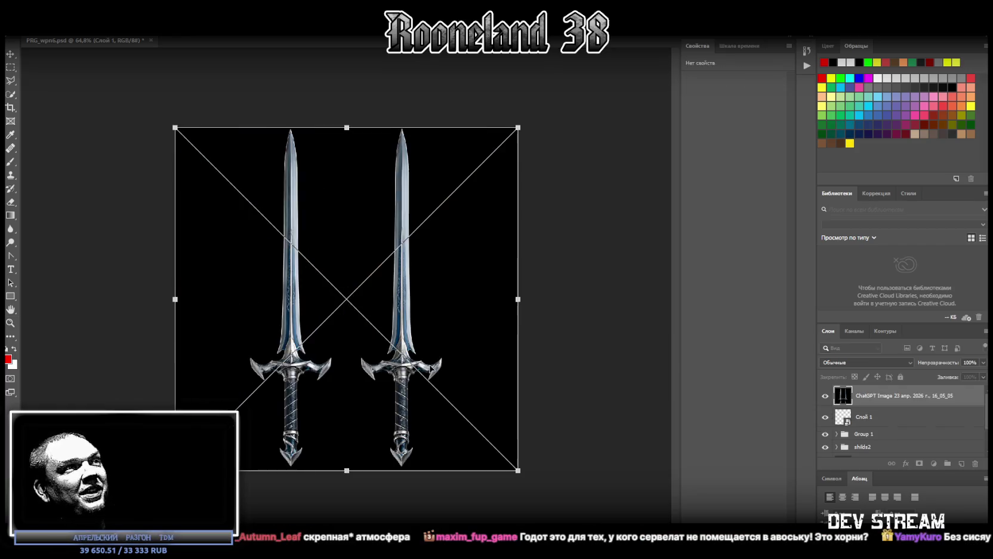
mouse_move(528, 105)
left_mouse_down()
mouse_move(208, 398)
mouse_move(203, 370)
left_mouse_up()
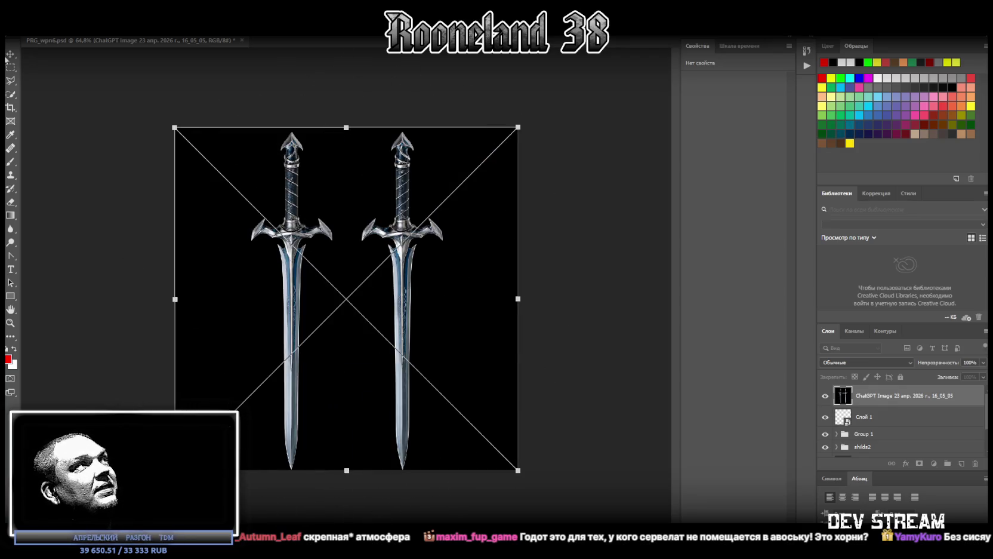
key("Return")
Marquee-select the left sword's blade and grip, adding its crossguard to the selection.
left_click_drag(277, 126, 306, 476)
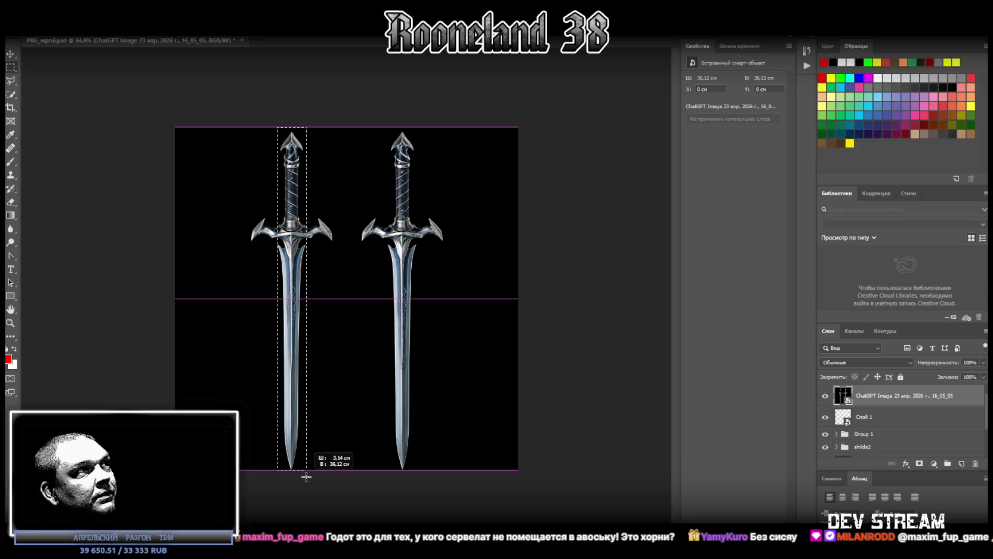
left_click_drag(306, 476, 303, 473)
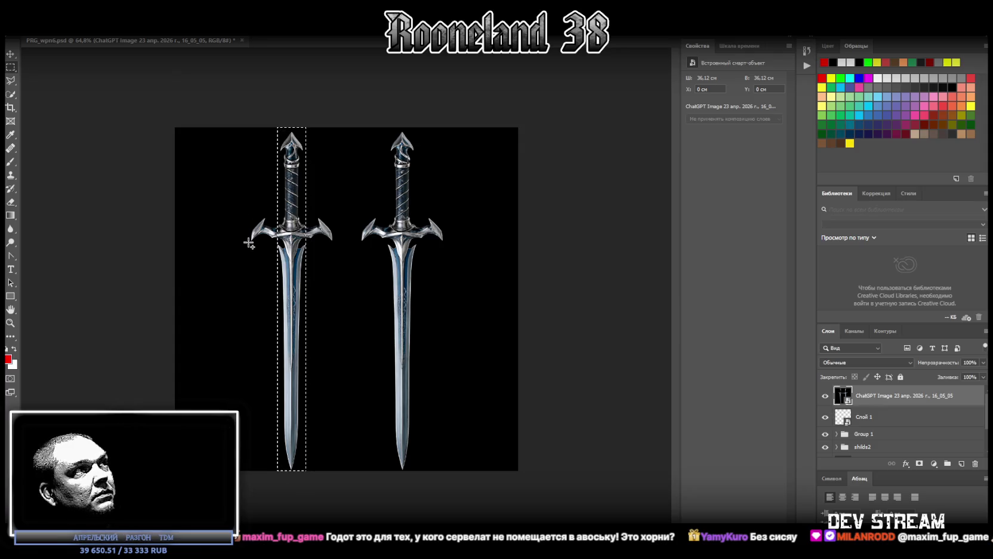
left_click_drag(248, 246, 333, 216, "shift")
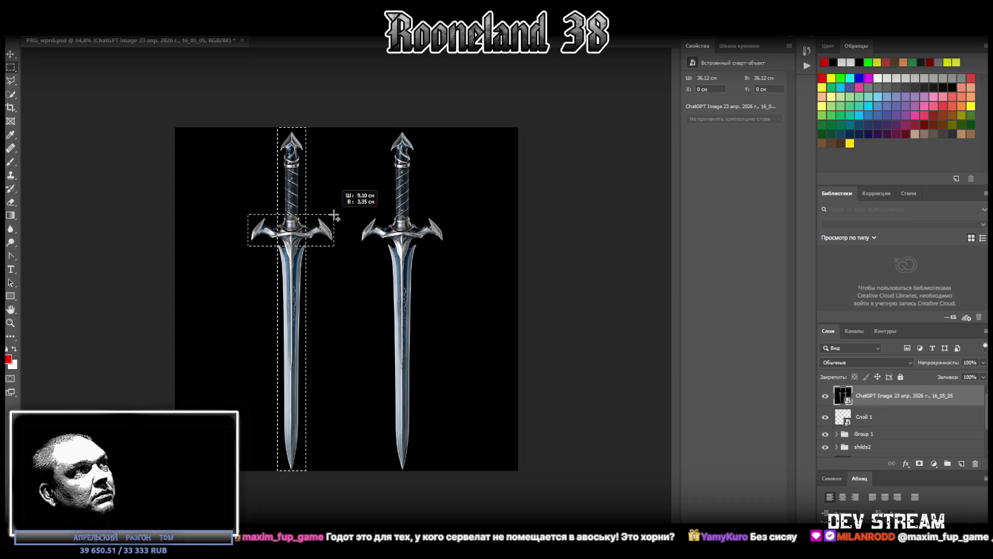
left_click_drag(334, 216, 334, 215, "shift")
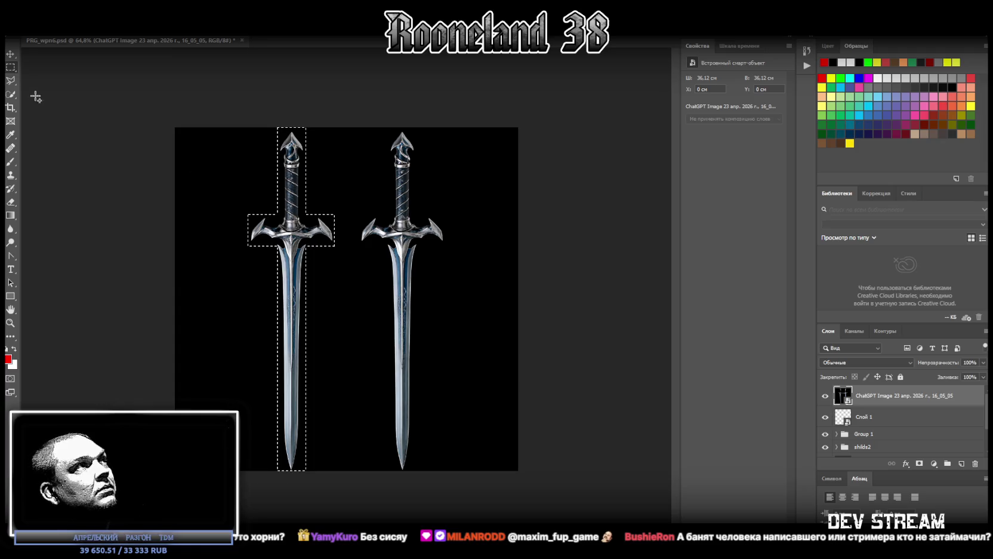
left_click_drag(270, 240, 311, 249, "shift")
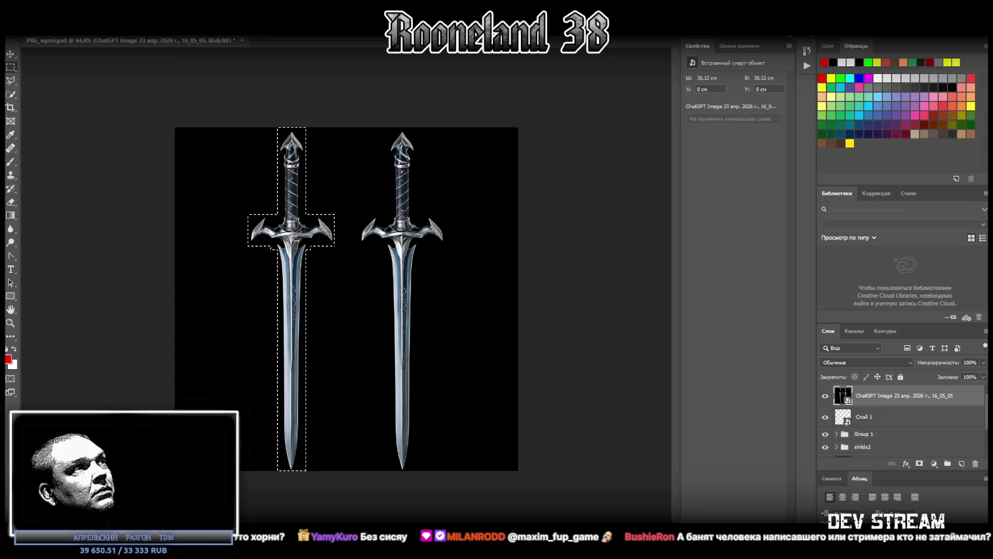
Copy the selected sword to Слой 2, make it a smart object, and shrink it into the bottom row.
right_click(292, 234)
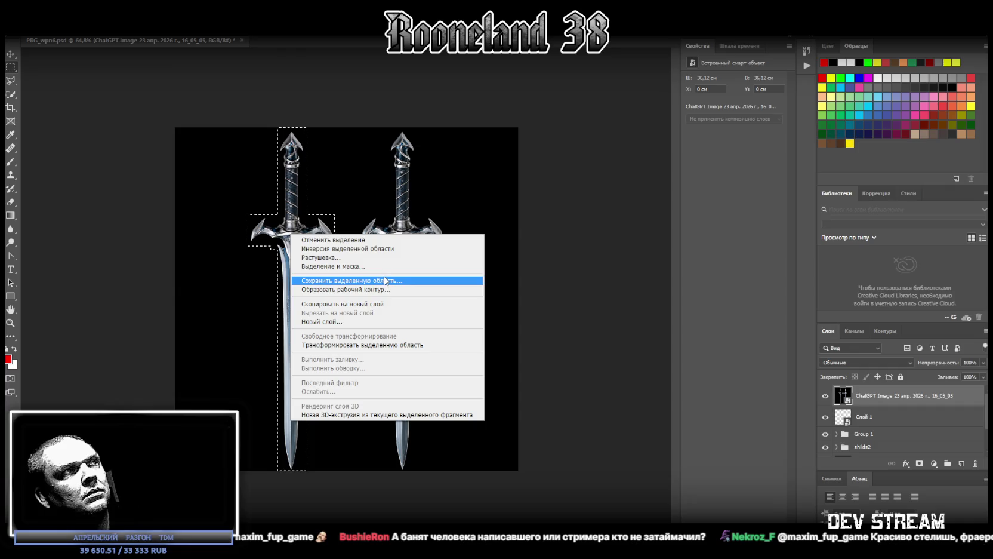
left_click(382, 304)
left_click(887, 418)
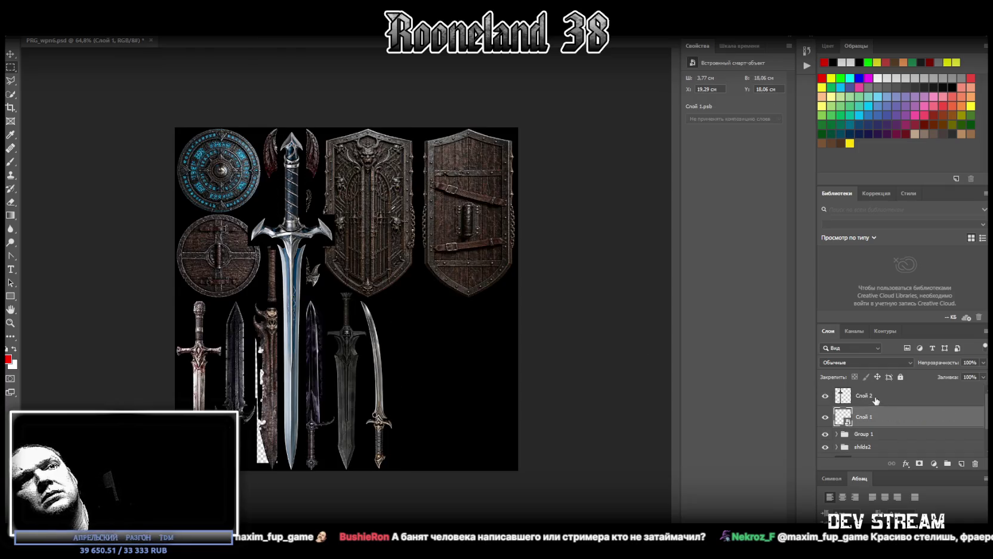
right_click(876, 397)
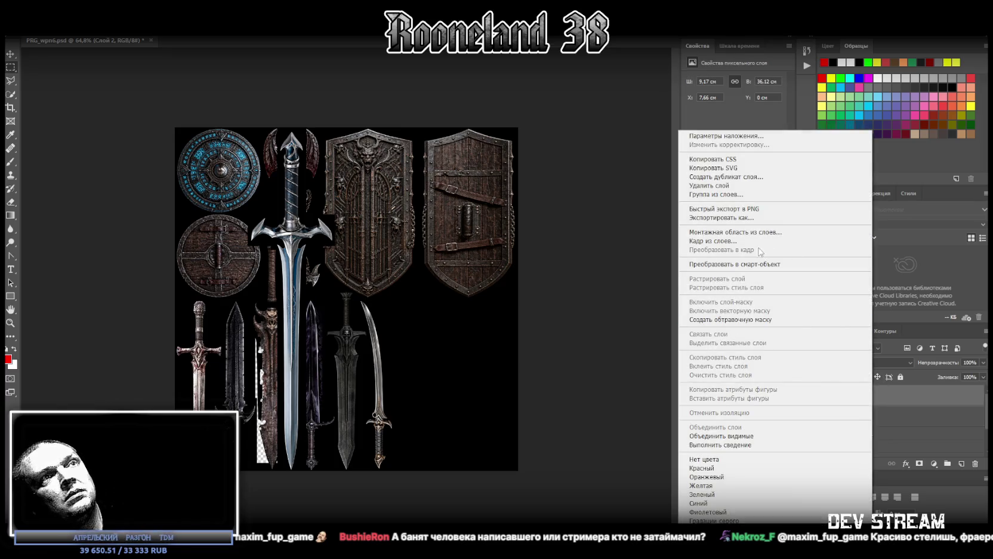
left_click(734, 264)
key("ctrl+t")
mouse_move(289, 173)
left_mouse_down()
mouse_move(393, 168)
mouse_move(401, 176)
left_mouse_up()
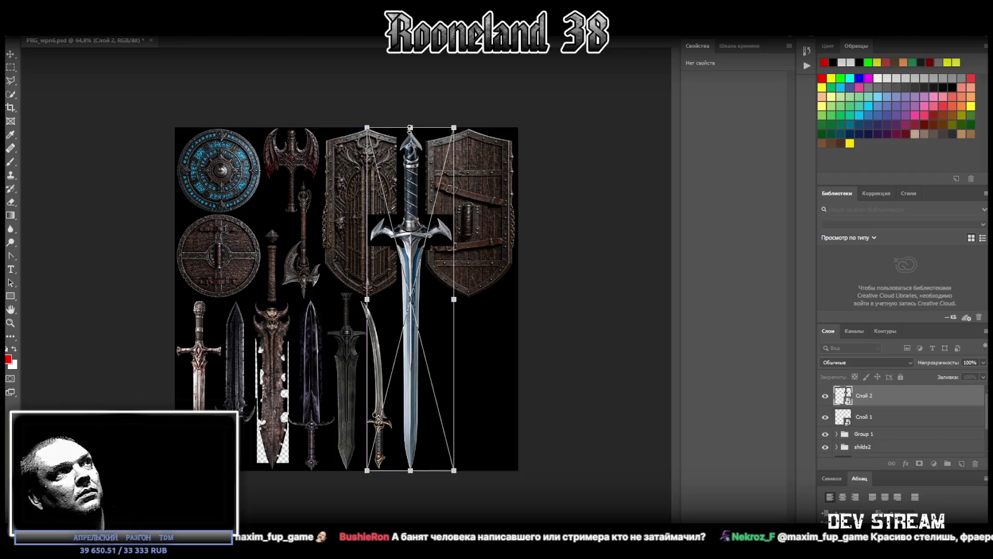
left_click_drag(409, 128, 407, 324)
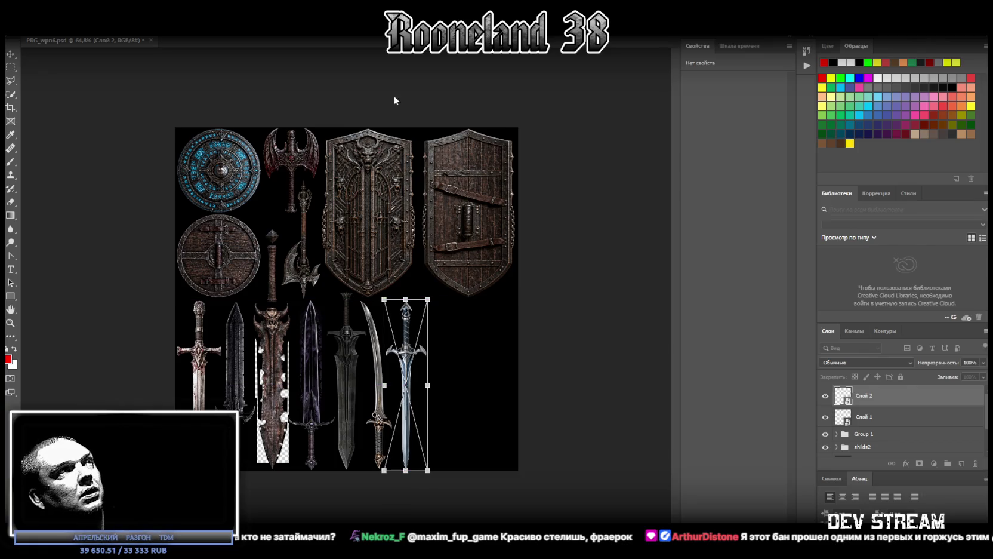
key("Return")
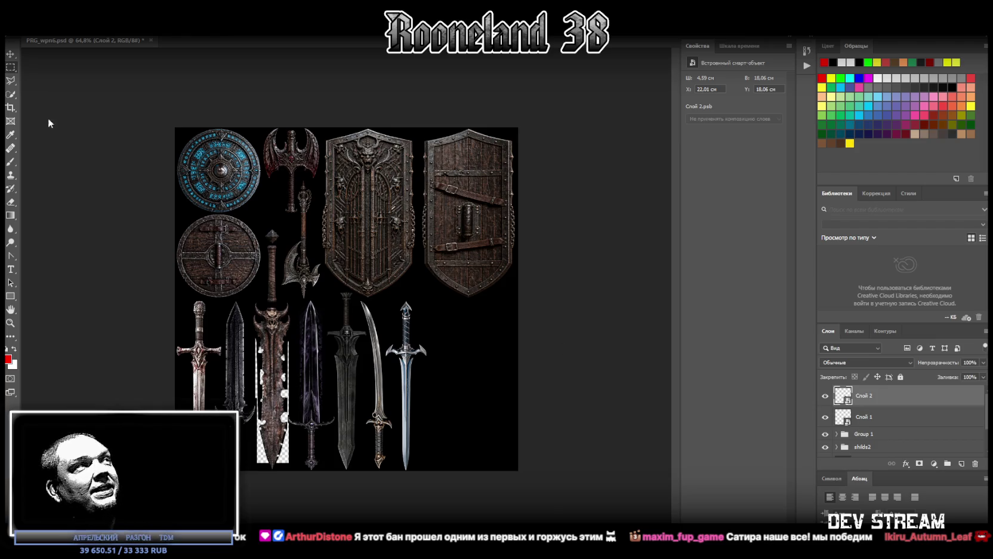
Fine-tune the blue sword's position, then drop the twin-dagger image onto the sheet.
key("v")
left_click_drag(407, 360, 404, 345)
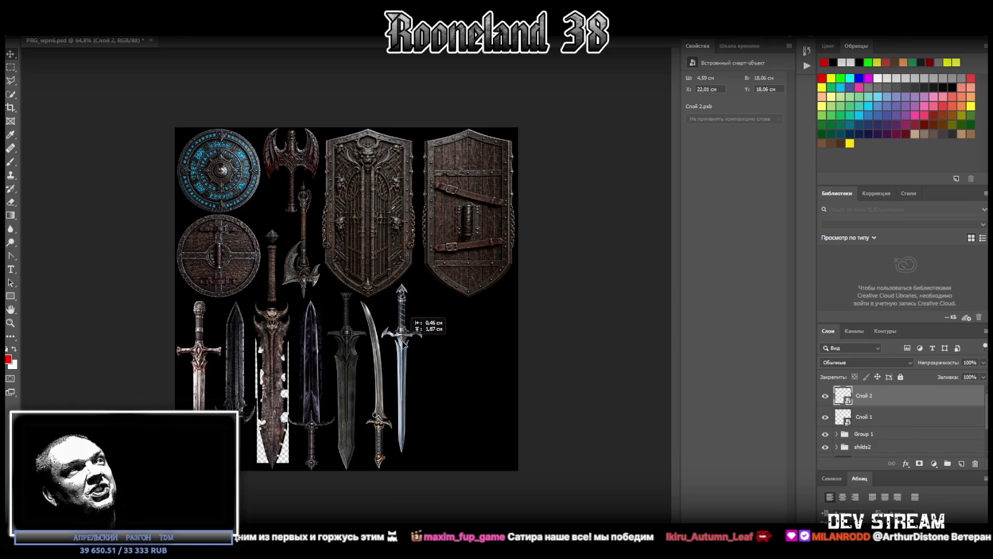
left_click_drag(404, 345, 404, 349)
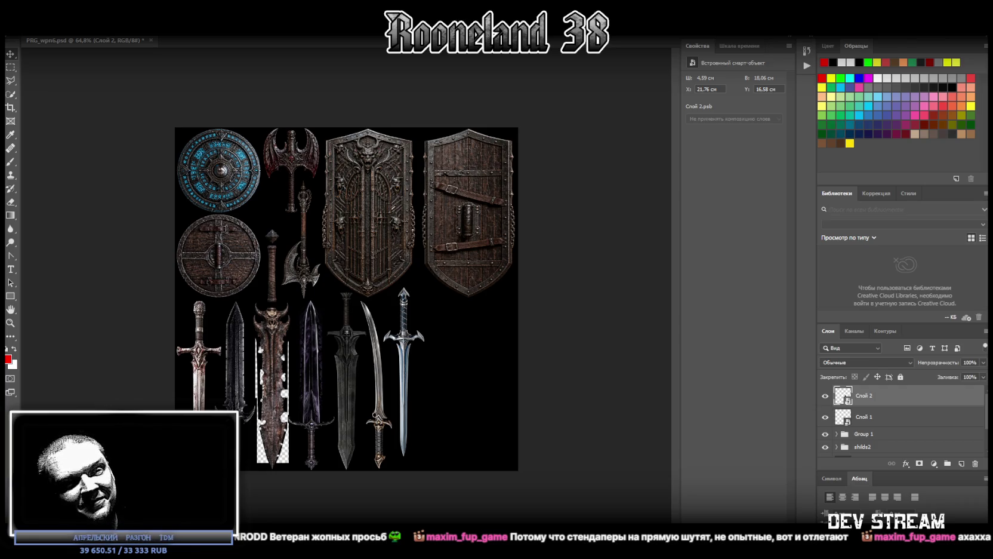
left_click_drag(450, 475, 433, 406)
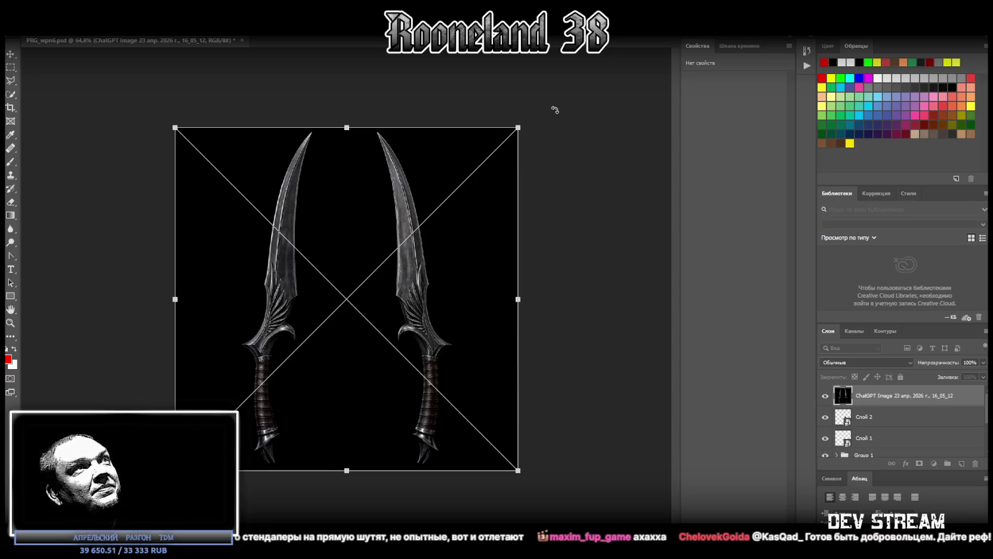
Undo the accidental tilt and commit the twin-dagger image upright.
left_click_drag(554, 109, 556, 127)
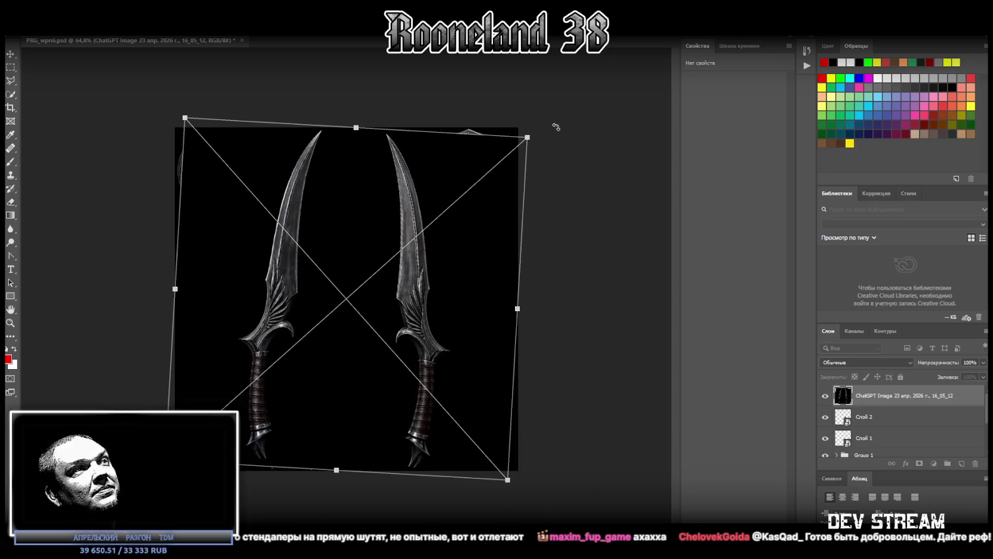
key("ctrl+z")
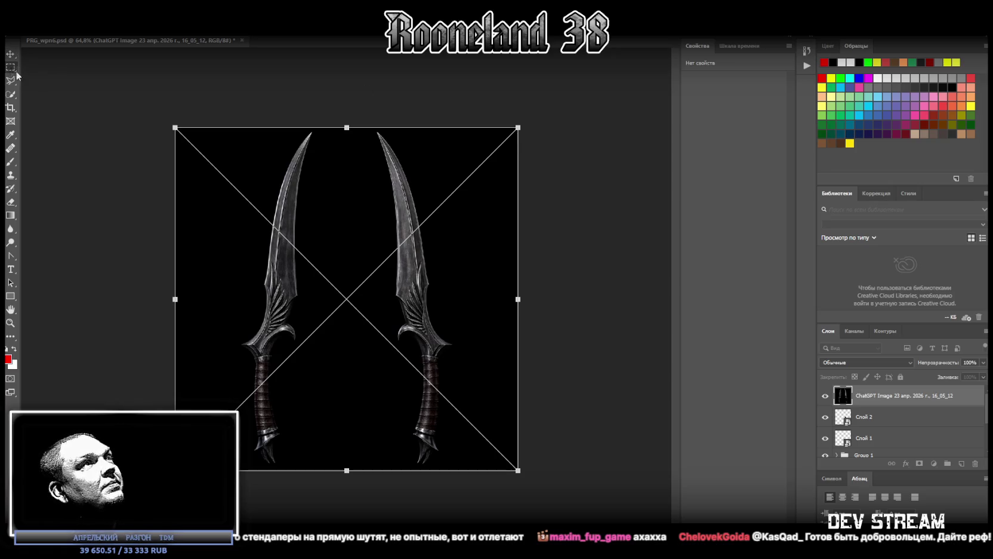
left_click(11, 79)
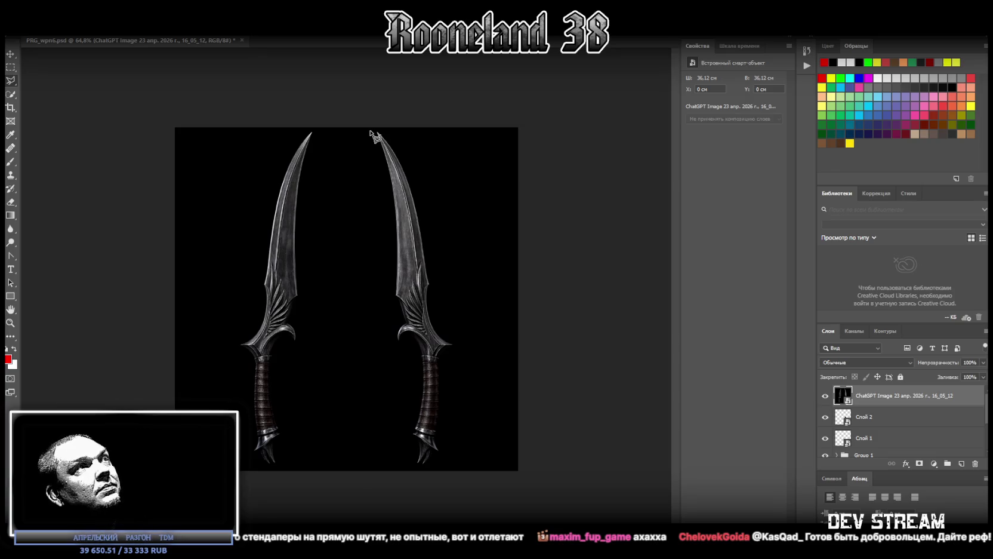
Outline the right-hand dagger with the Polygonal Lasso from blade tip to pommel.
left_click(371, 130)
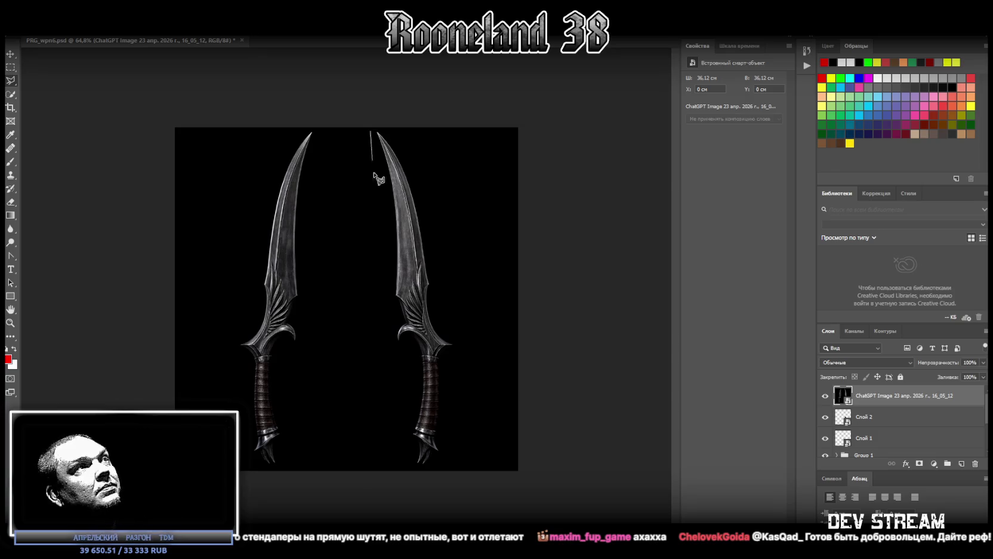
left_click(394, 347)
left_click(414, 349)
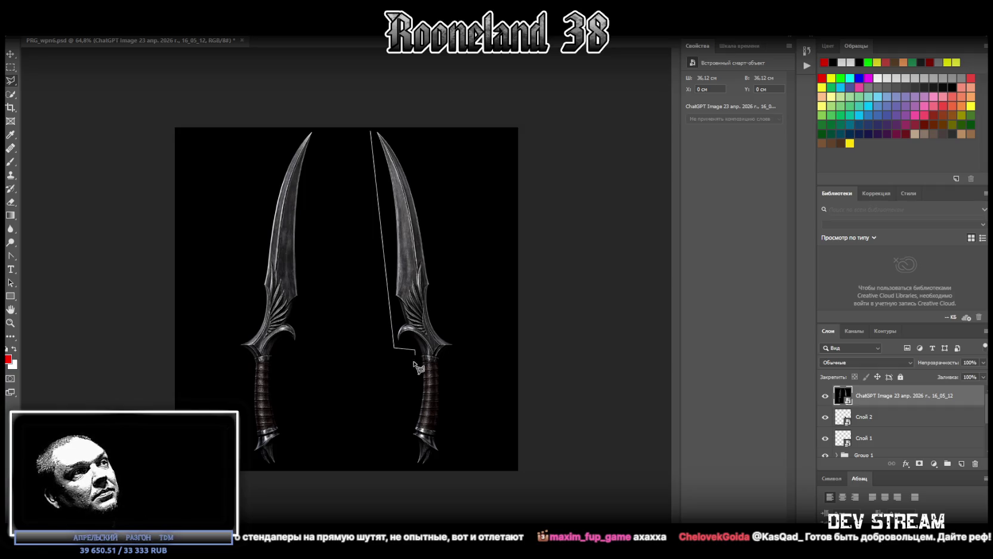
left_click(413, 468)
left_click(440, 466)
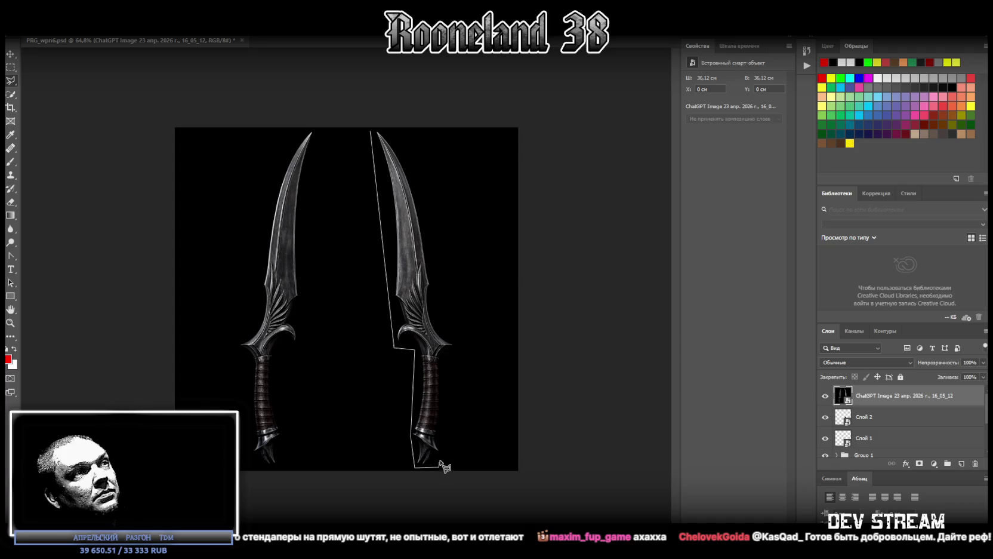
left_click(457, 344)
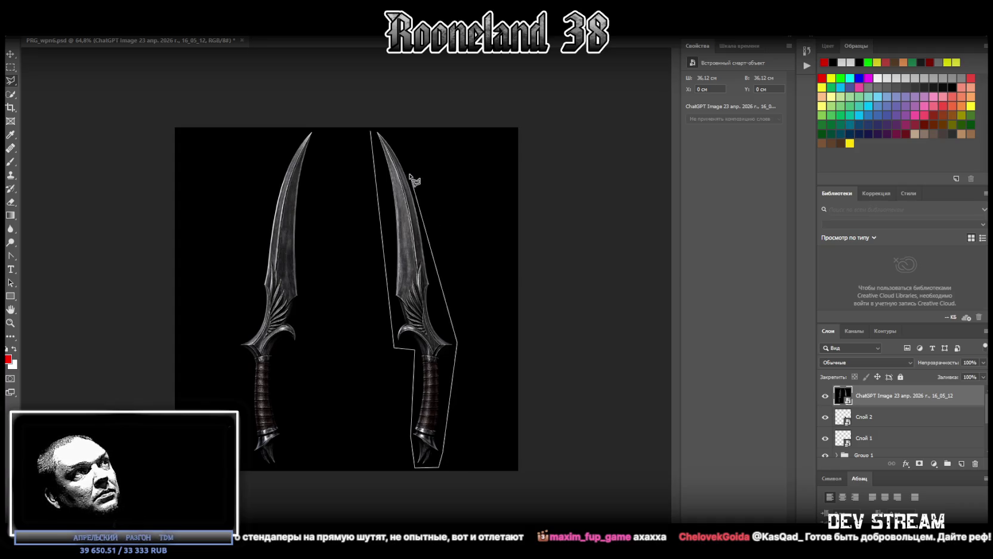
left_click(378, 129)
left_click(375, 137)
Copy the dagger to a new layer, Слой 3, and delete the original twin-dagger image layer.
right_click(388, 190)
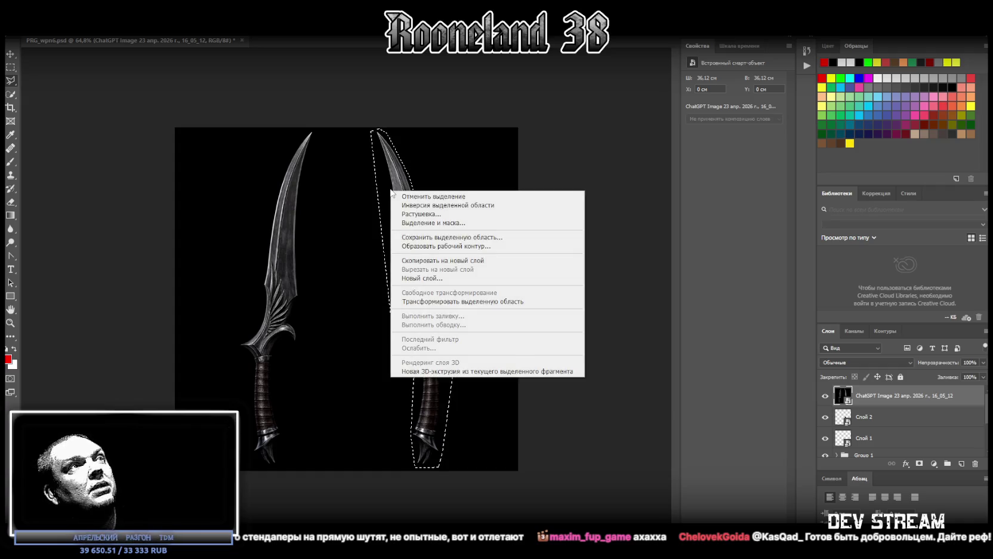
left_click(452, 261)
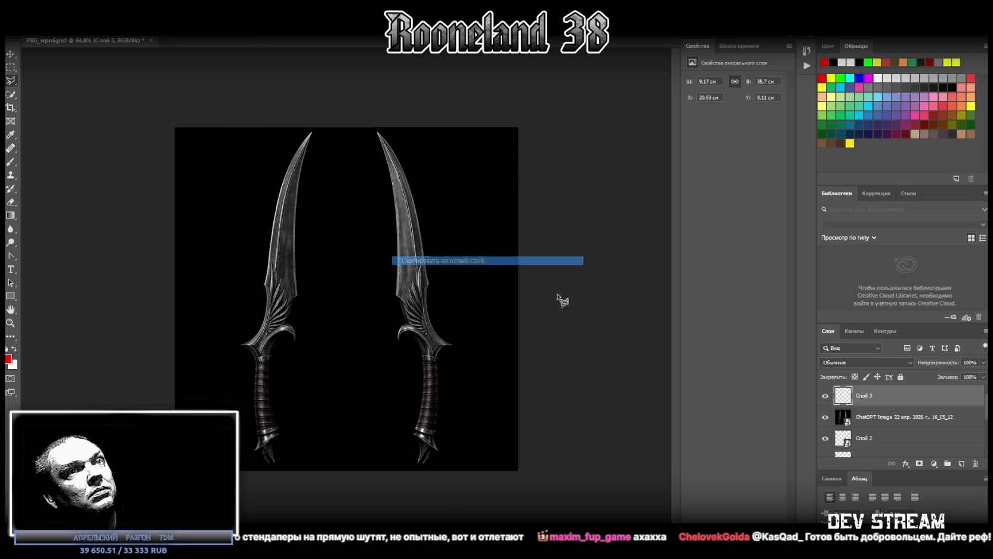
left_click(896, 417)
key("Delete")
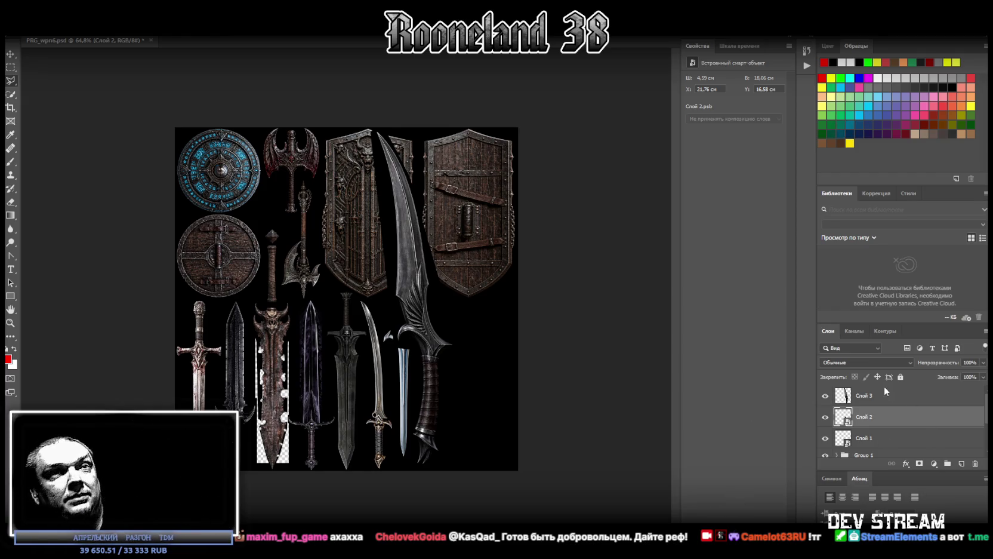
Make Слой 3 a smart object, flip it vertically, and scale it to 4.48 × 17.53 cm bottom-right.
right_click(870, 399)
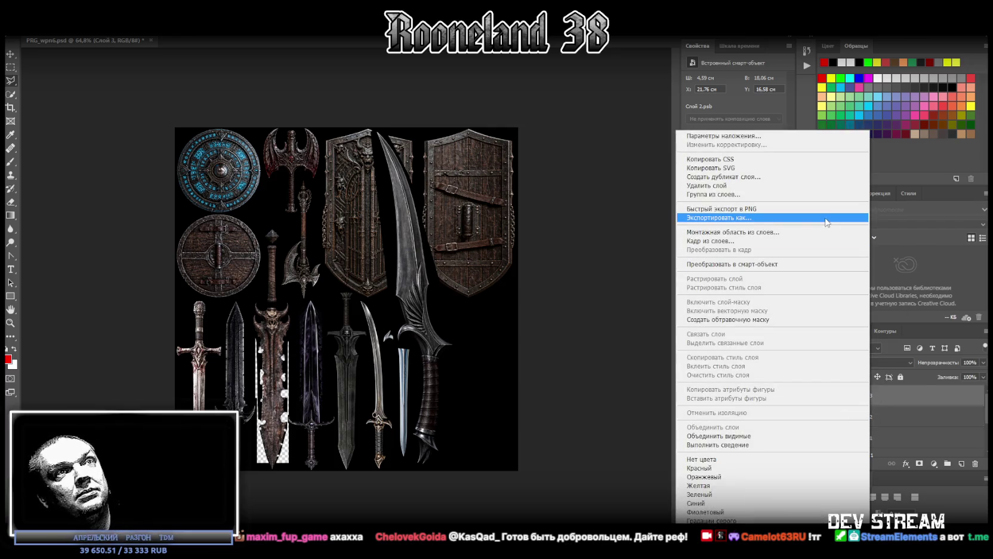
right_click(899, 395)
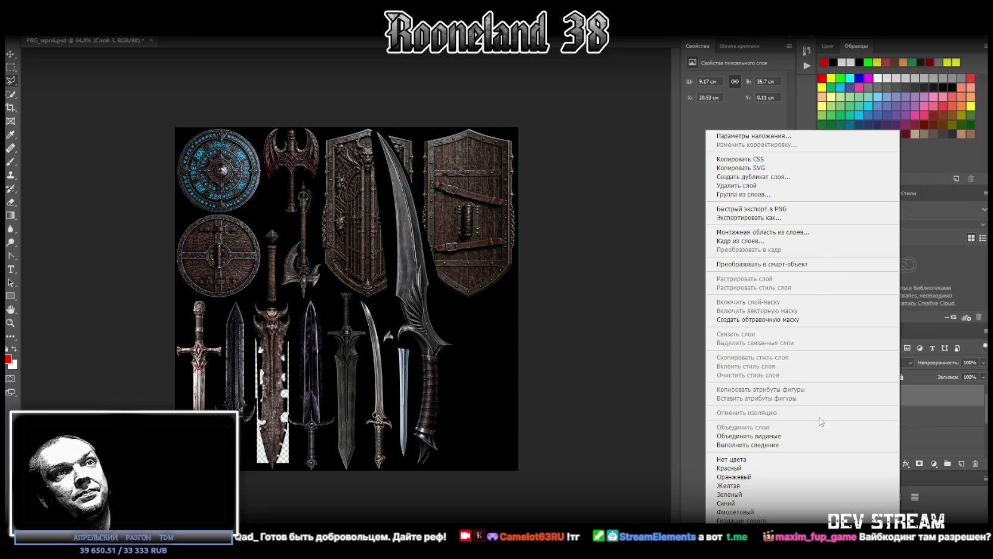
left_click(827, 264)
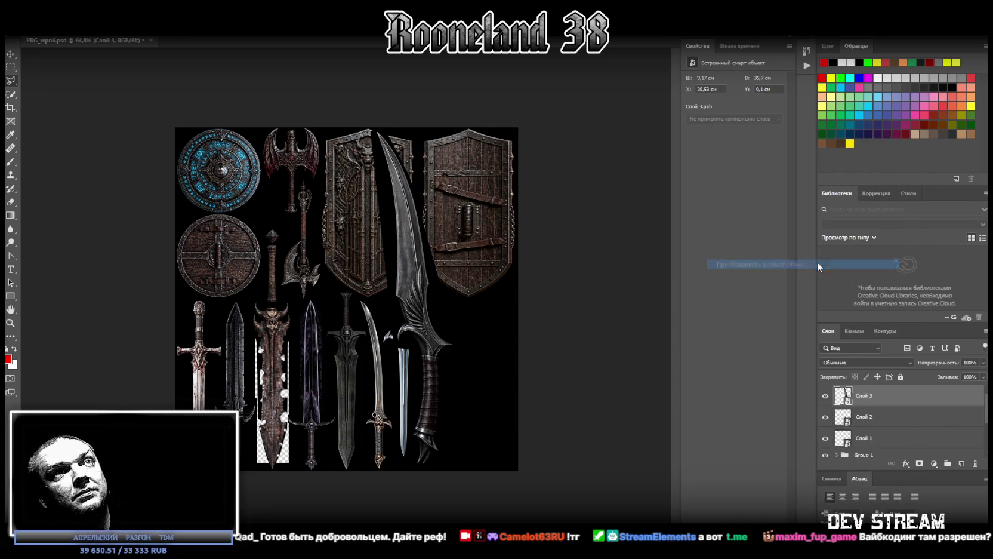
key("ctrl+t")
right_click(438, 302)
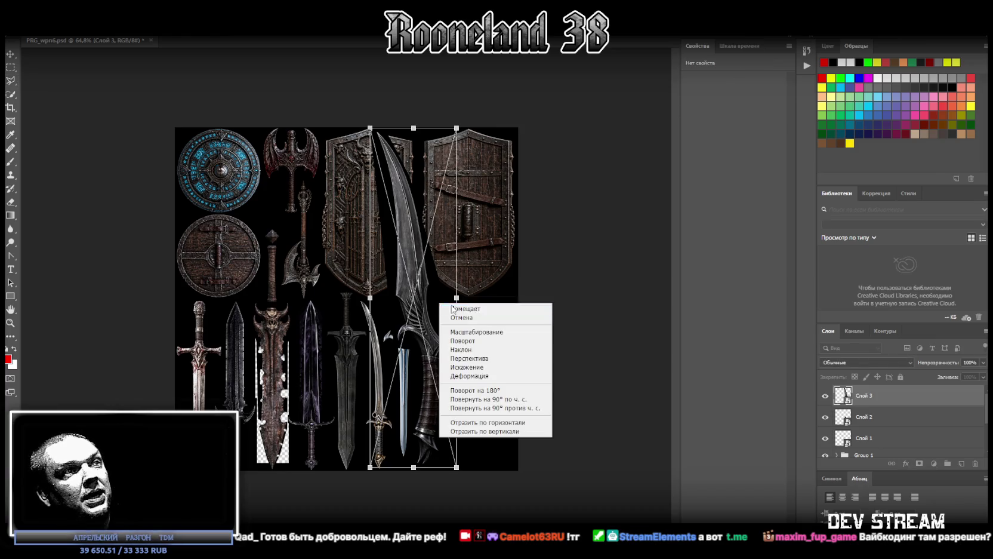
left_click(505, 431)
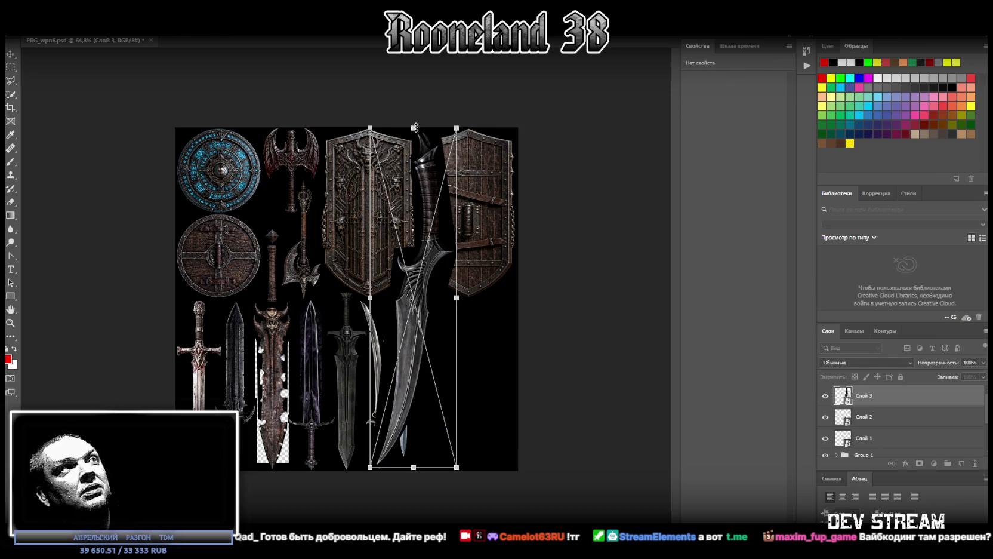
left_click_drag(414, 127, 412, 265)
mouse_move(401, 334)
left_mouse_down()
mouse_move(455, 340)
mouse_move(439, 339)
left_mouse_up()
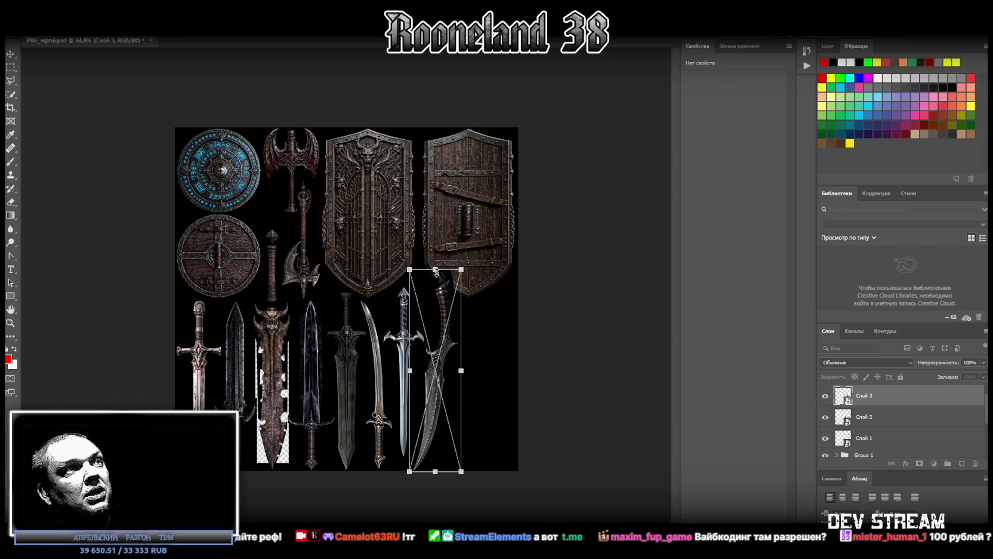
left_click_drag(435, 270, 435, 299)
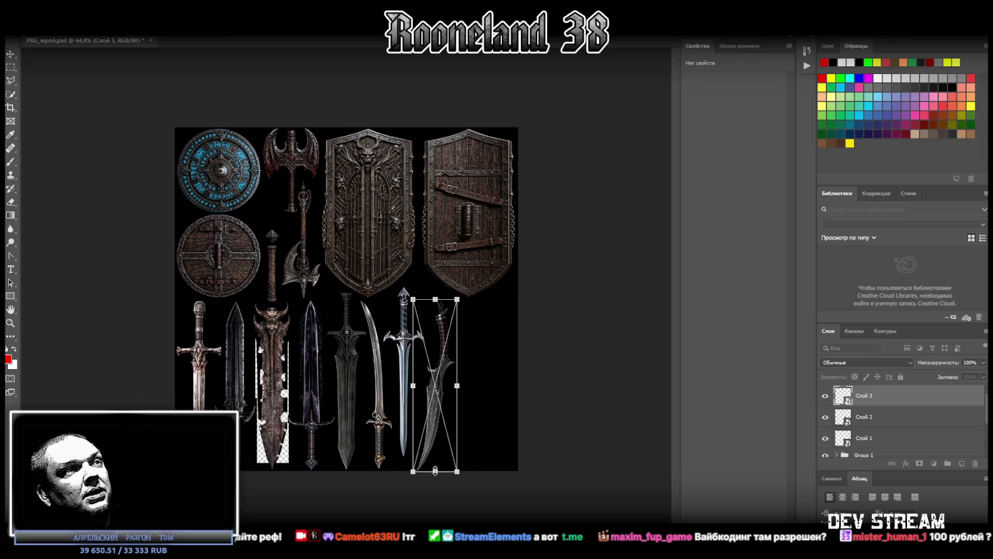
left_click_drag(435, 471, 429, 442)
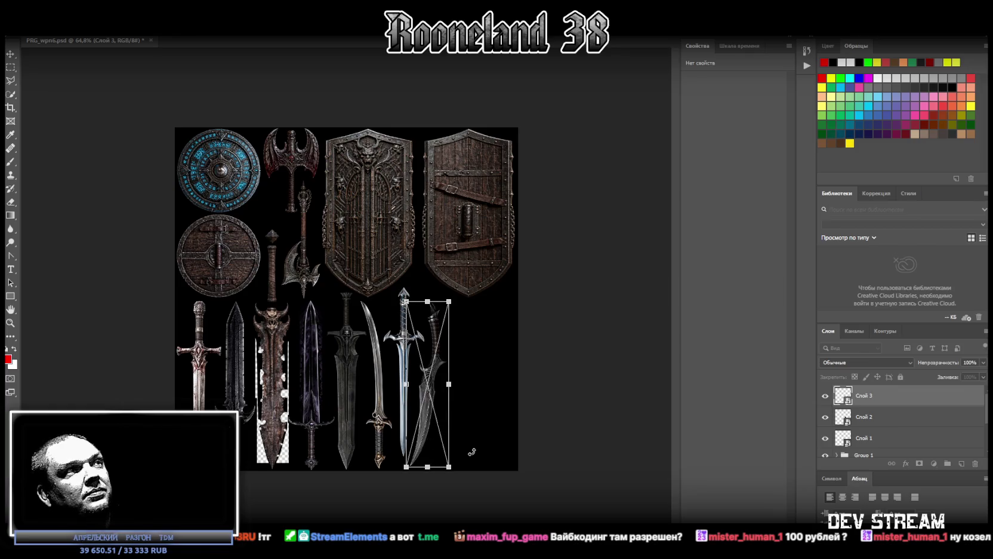
key("Return")
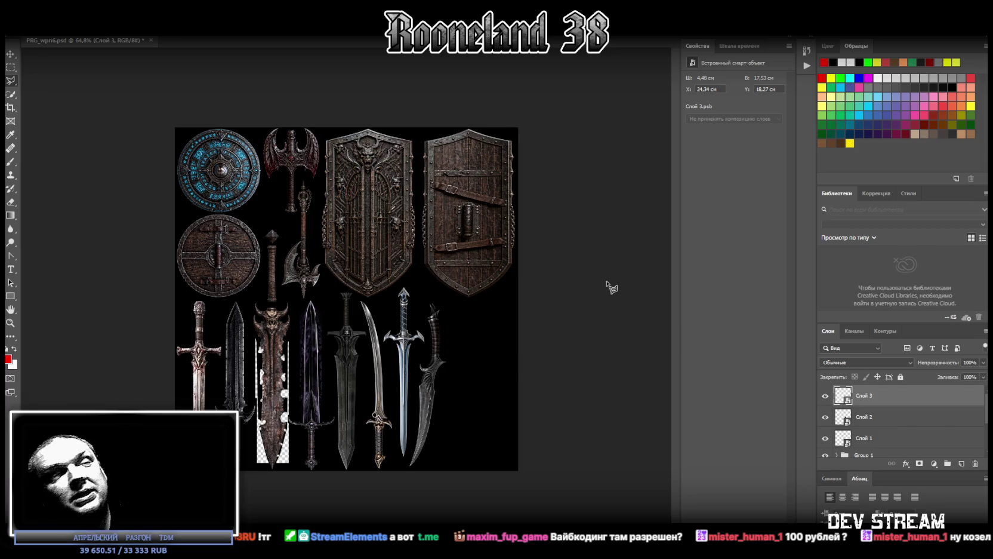
Nudge the dagger into place with the Move tool, then drop in the twin-broadsword image.
left_click(12, 55)
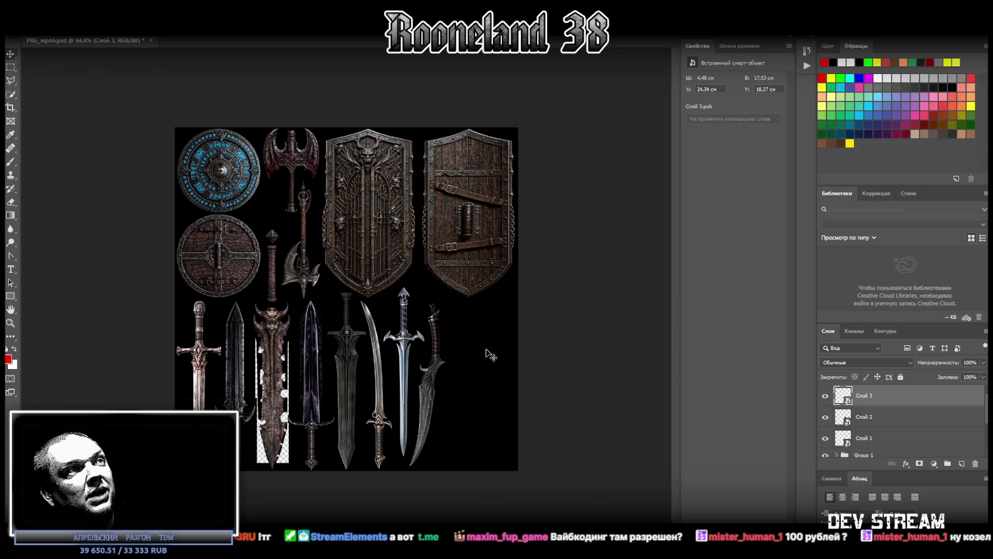
left_click_drag(443, 383, 435, 379)
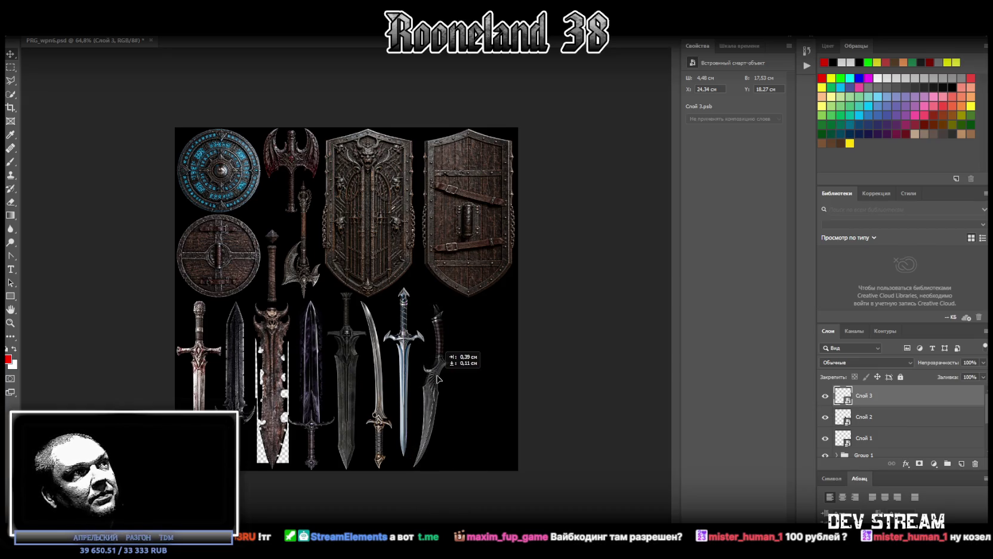
left_click_drag(434, 379, 441, 382)
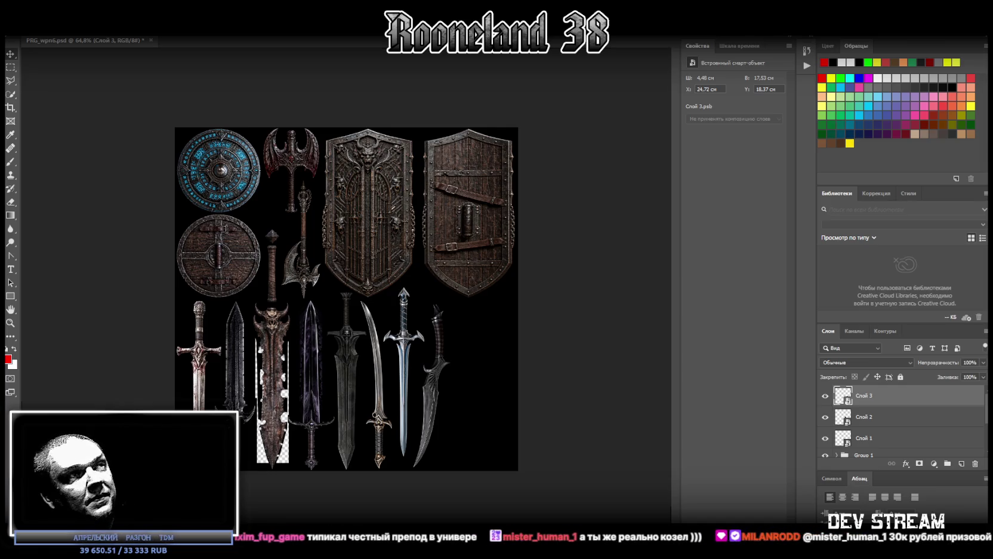
left_click_drag(492, 387, 485, 384)
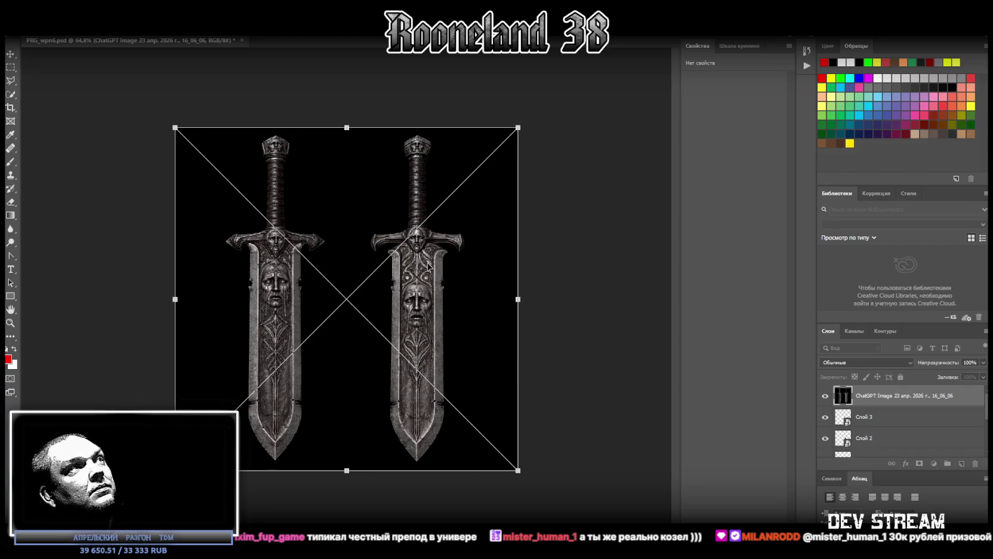
Commit the broadsword image and marquee both swords with crossguards, excluding the gap between them.
left_click(11, 68)
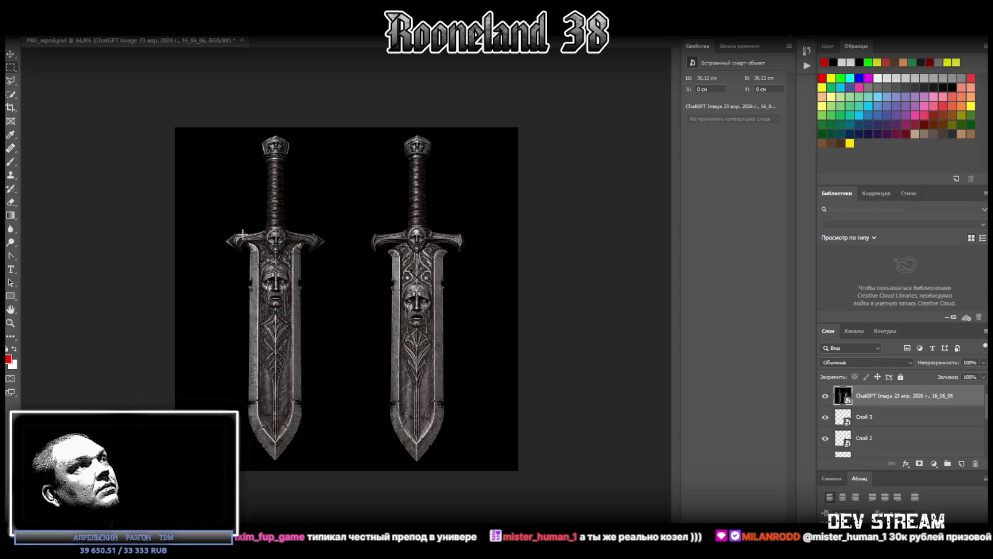
left_click_drag(222, 229, 471, 256)
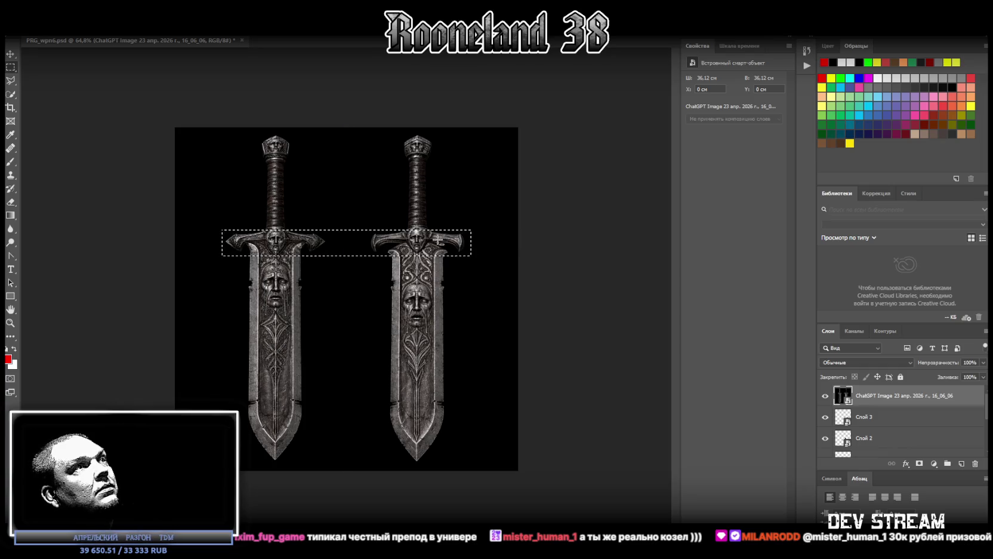
left_click_drag(435, 230, 396, 133, "shift")
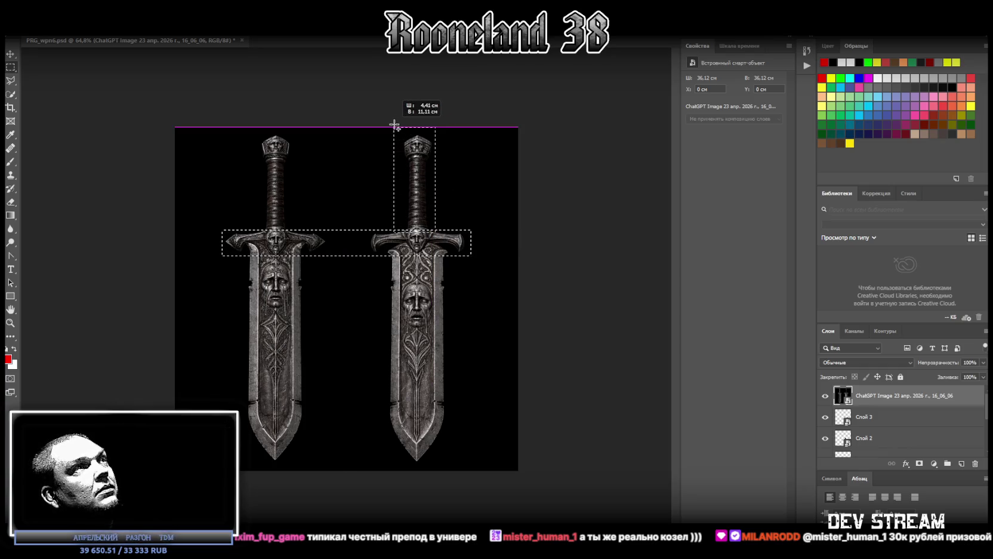
left_click_drag(396, 132, 400, 133, "shift")
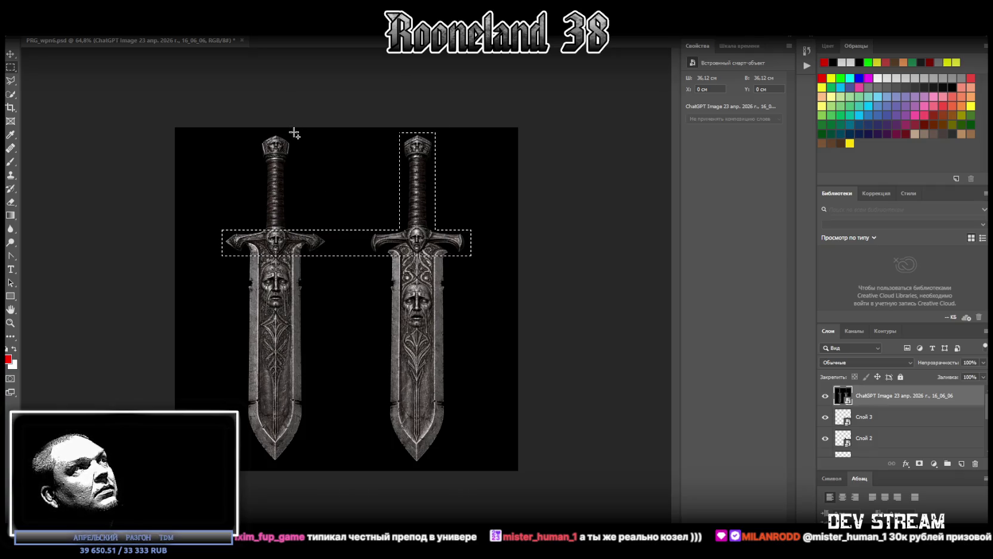
mouse_move(294, 133)
left_mouse_down("shift")
mouse_move(259, 236)
mouse_move(304, 464)
left_mouse_up("shift")
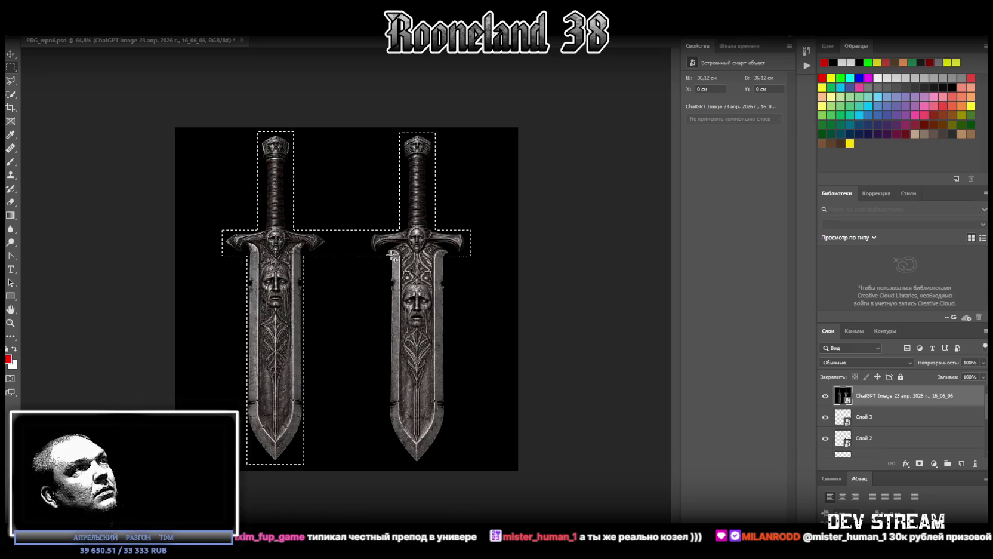
left_click_drag(390, 254, 445, 464, "shift")
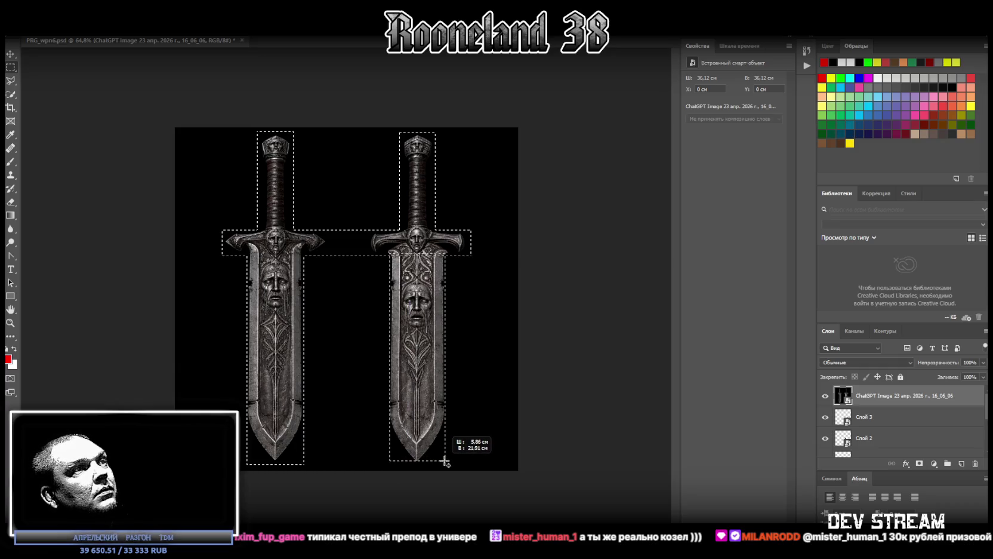
left_click_drag(444, 463, 445, 464, "shift")
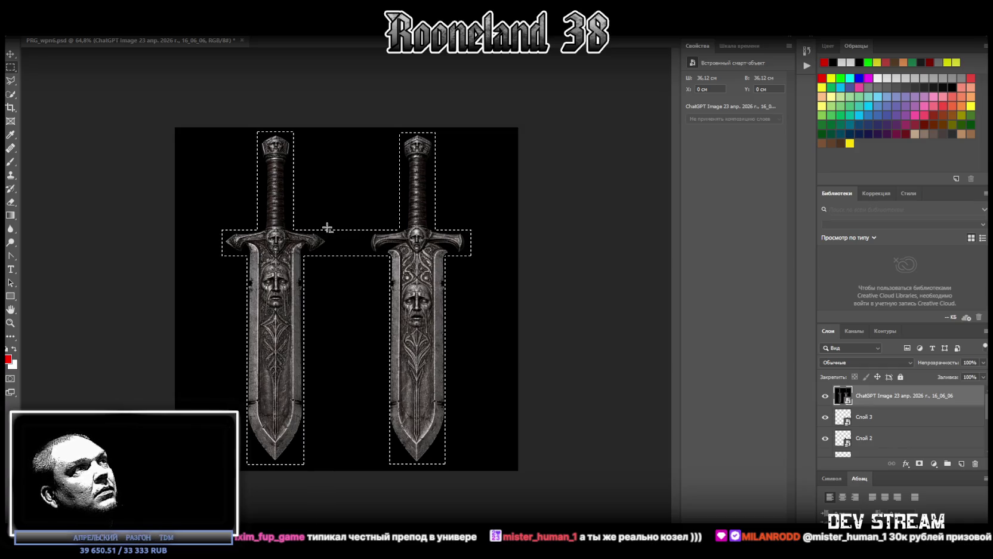
left_click_drag(327, 227, 367, 285, "shift")
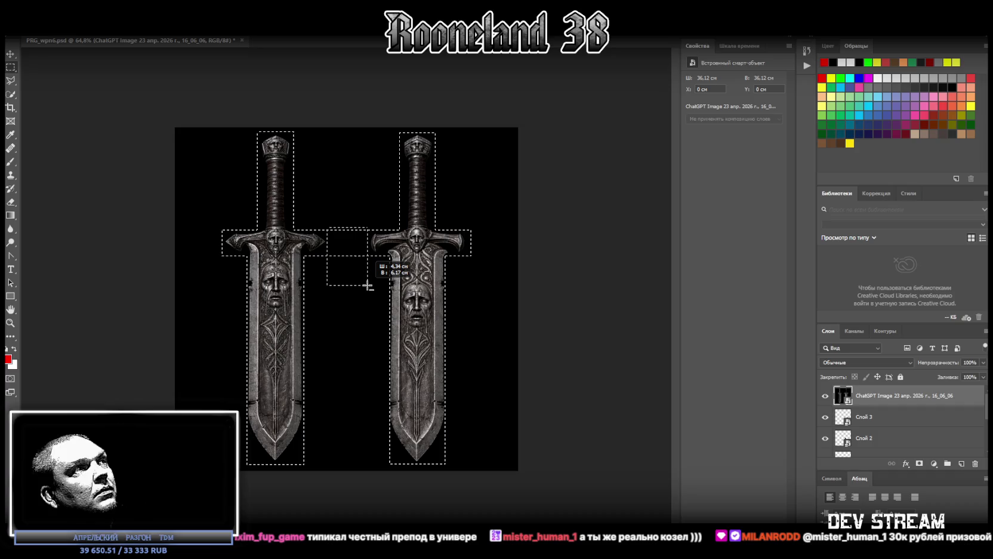
left_click_drag(367, 285, 365, 288, "shift")
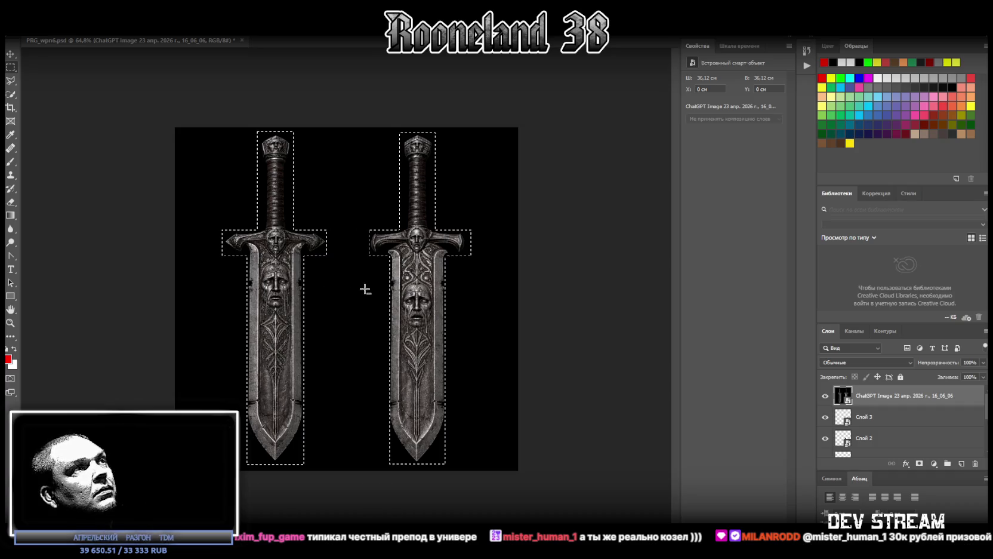
Copy the swords to new layer Слой 4, delete the original image layer, and select Слой 4.
right_click(419, 247)
left_click(500, 317)
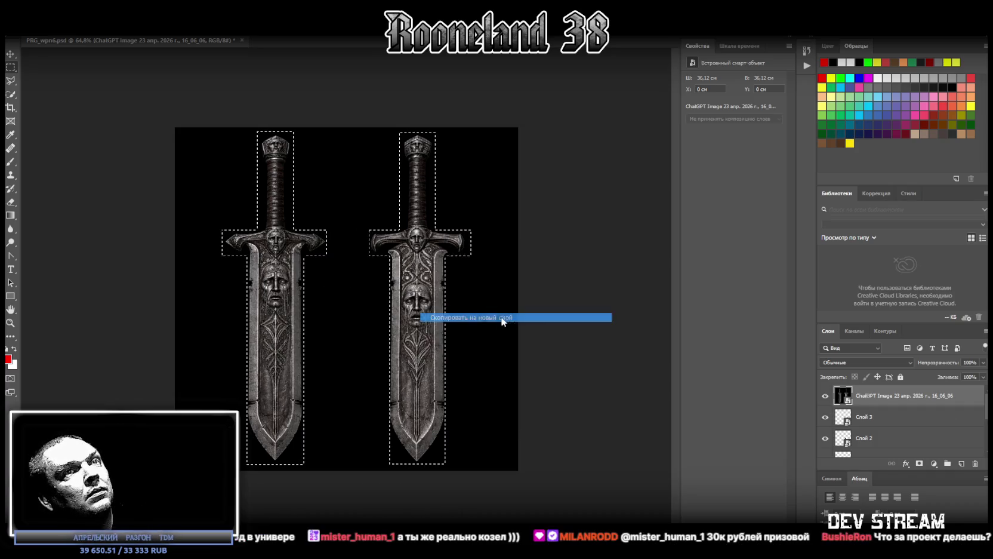
left_click(860, 417)
key("Delete")
left_click(863, 395)
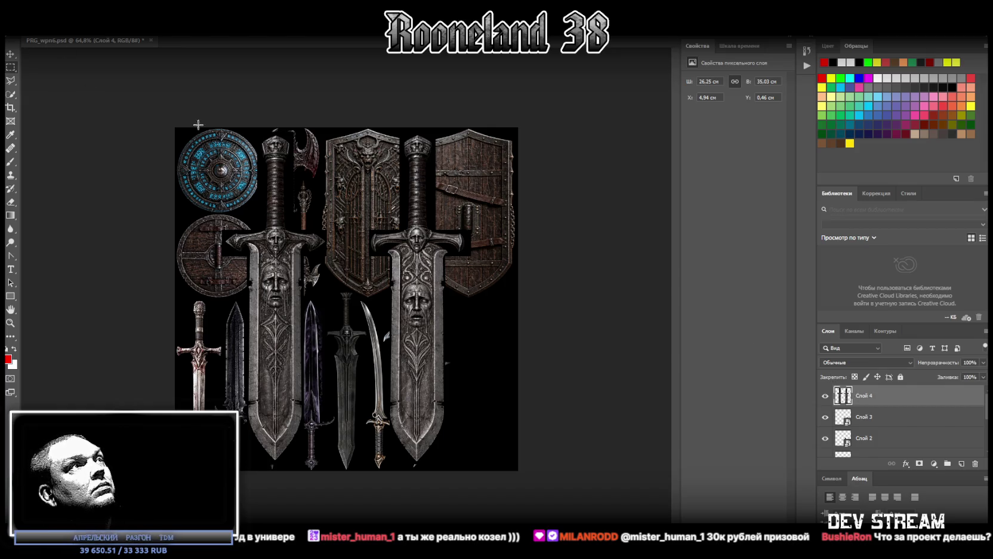
Cut the left broadsword from Слой 4 onto its own layer, Слой 5.
left_click_drag(222, 129, 330, 467)
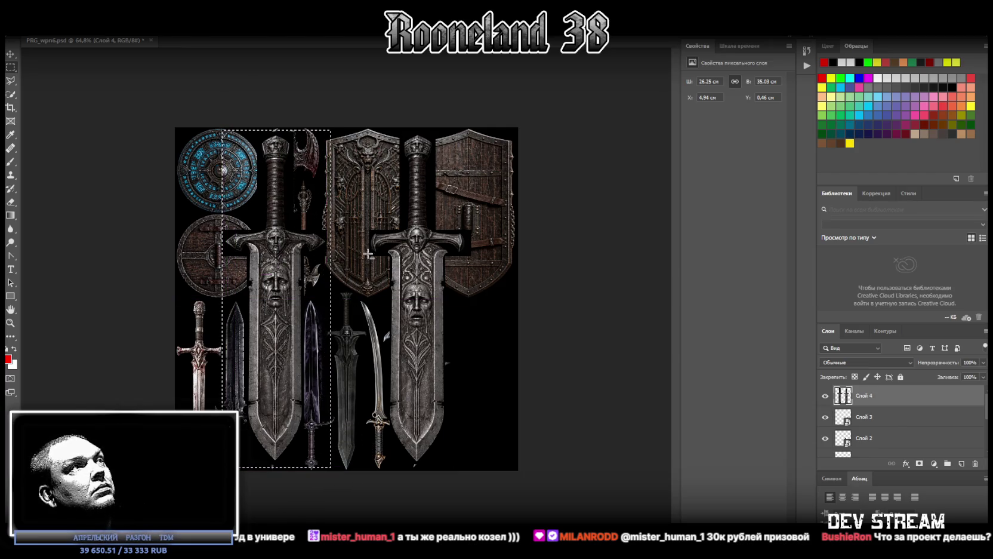
left_click_drag(185, 334, 222, 157, "shift")
right_click(271, 262)
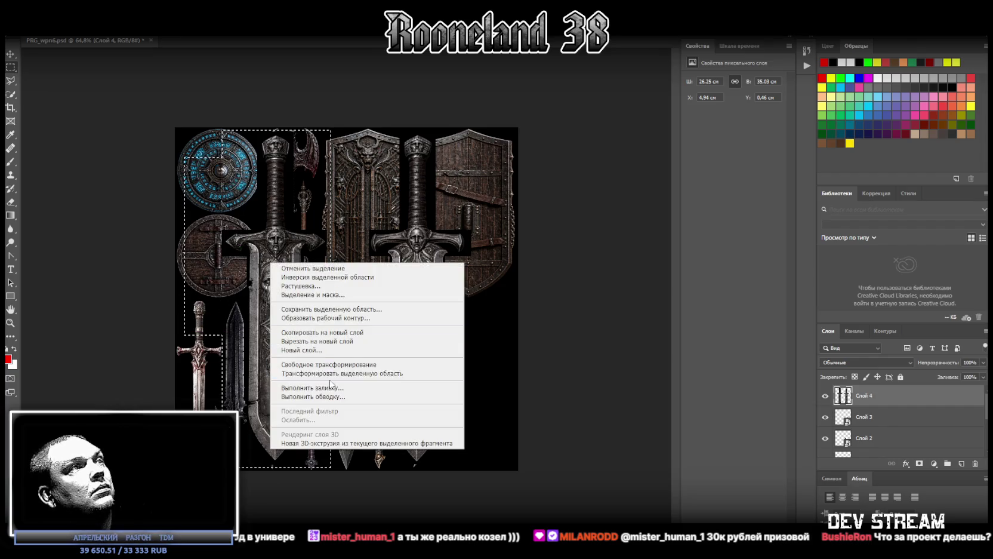
left_click(351, 342)
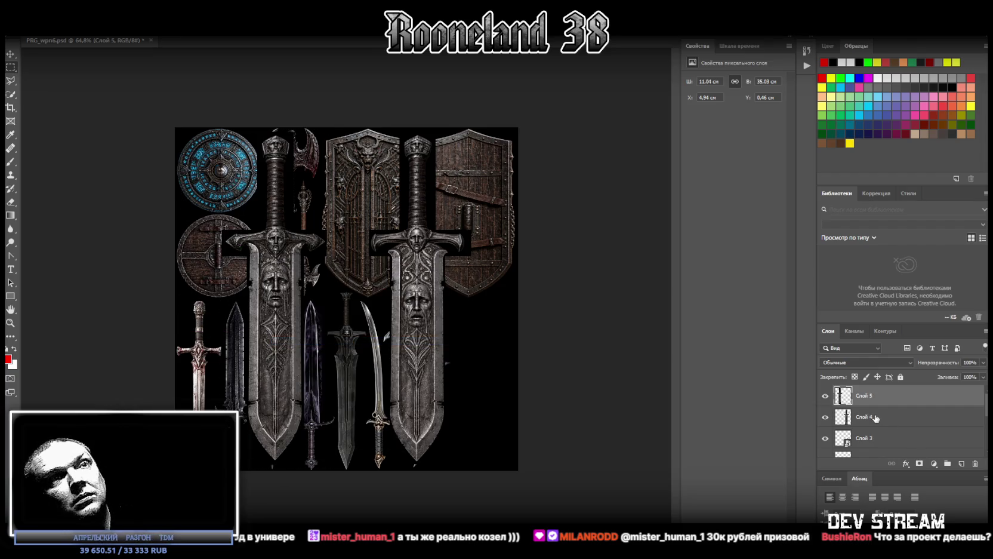
Convert both Слой 4 and Слой 5 into smart objects, then select Слой 4.
right_click(868, 416)
left_click(819, 264)
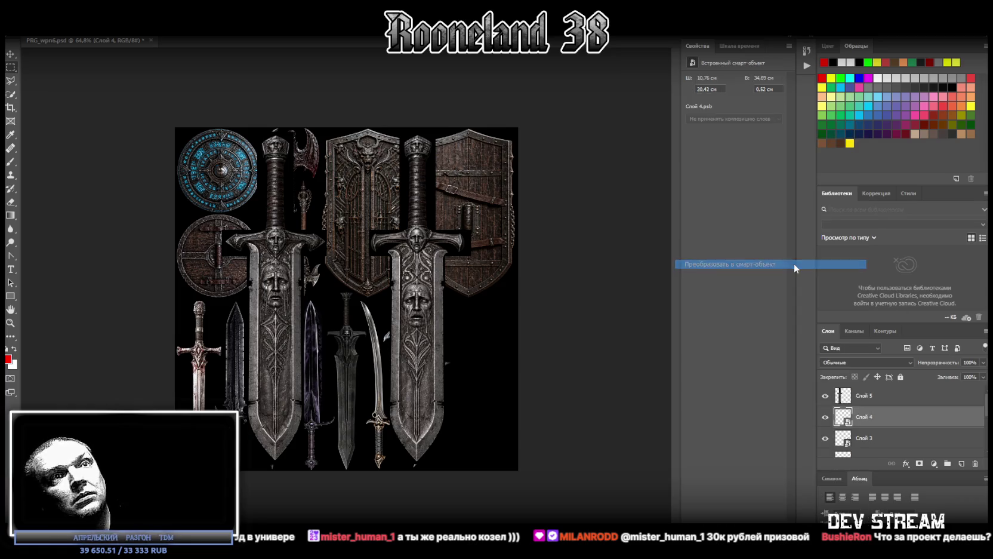
left_click(876, 404)
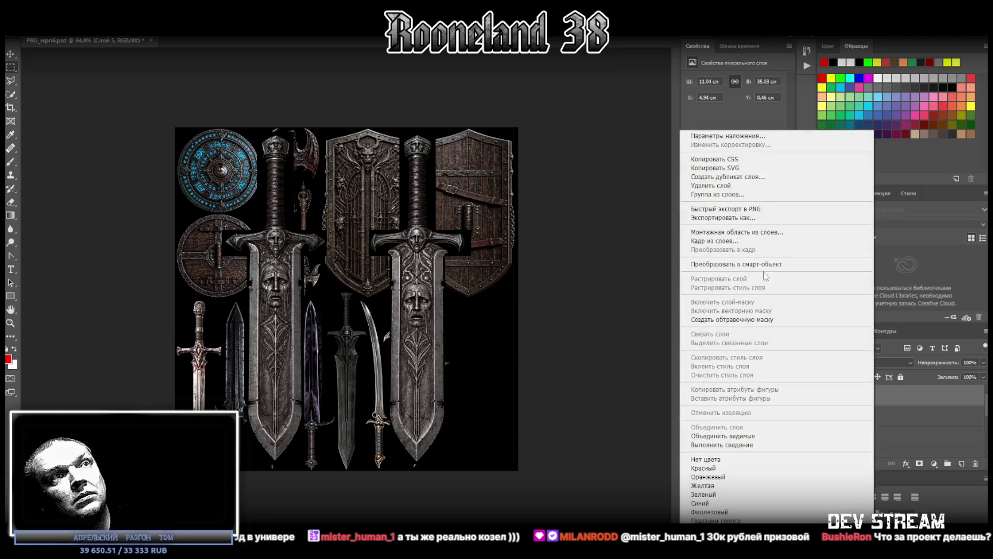
left_click(763, 264)
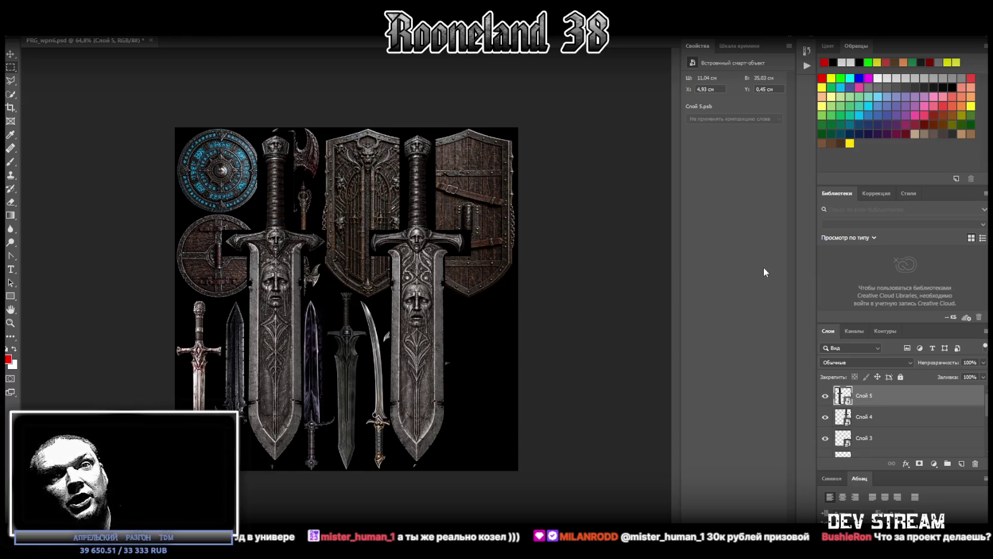
left_click(871, 421)
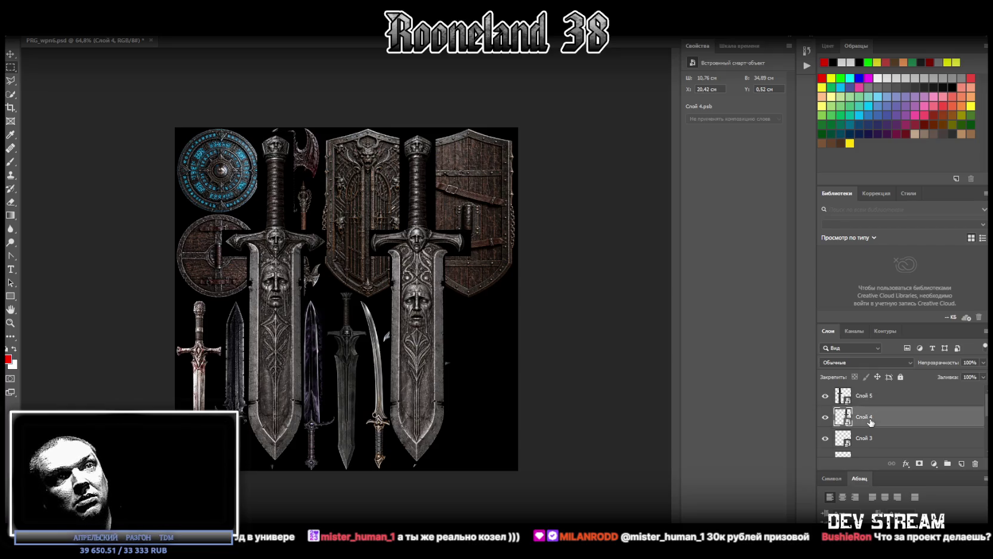
Move the right sword right and down, undoing an accidental enlargement.
key("ctrl+t")
left_click_drag(447, 307, 486, 315)
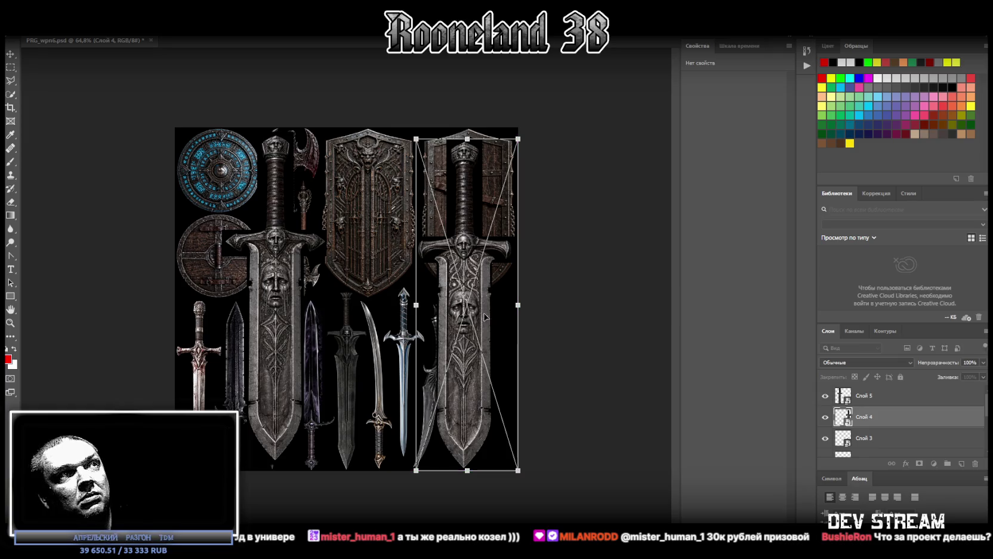
left_click_drag(467, 472, 471, 292)
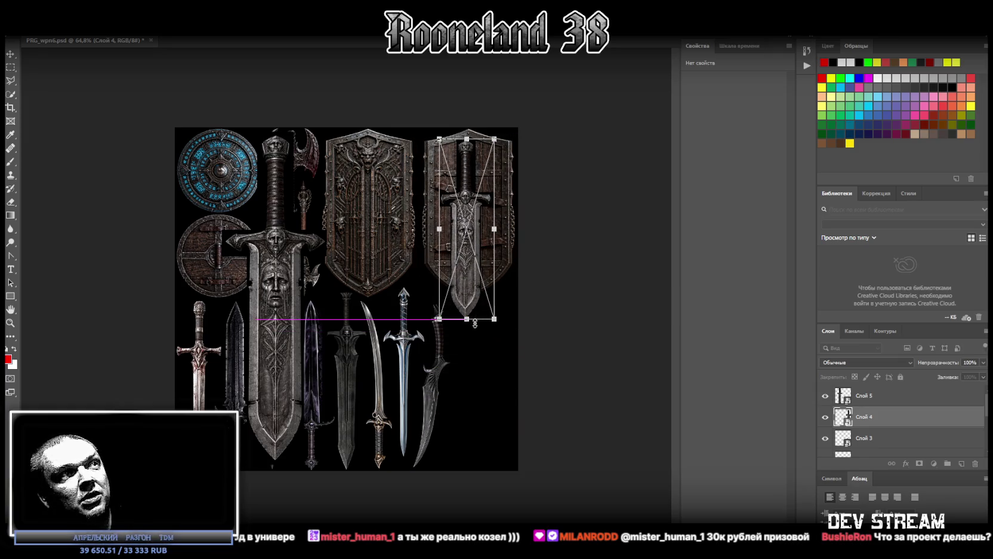
key("ctrl+z")
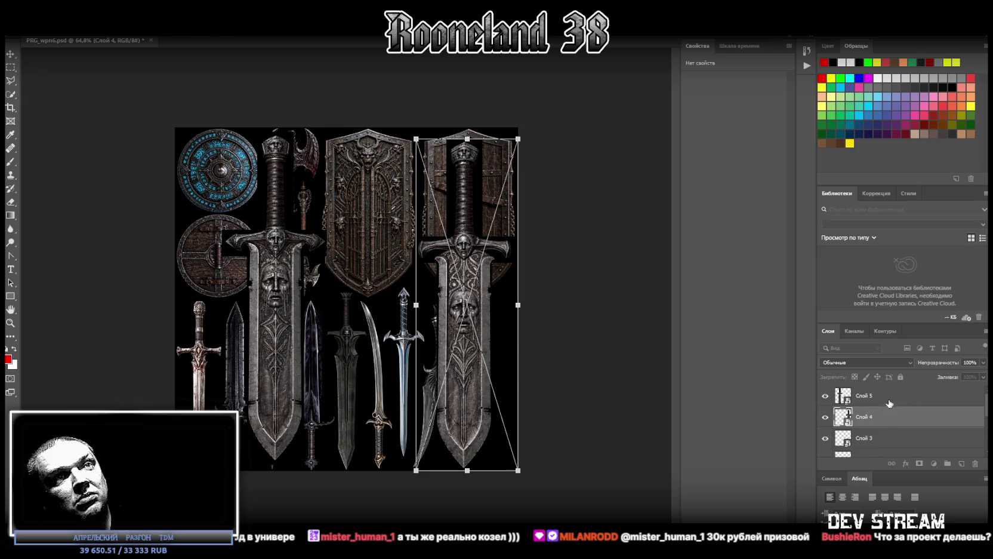
Shrink Слой 4 and Слой 5 together and move both swords lower on the sheet.
left_click(889, 400, "shift")
key("ctrl+t")
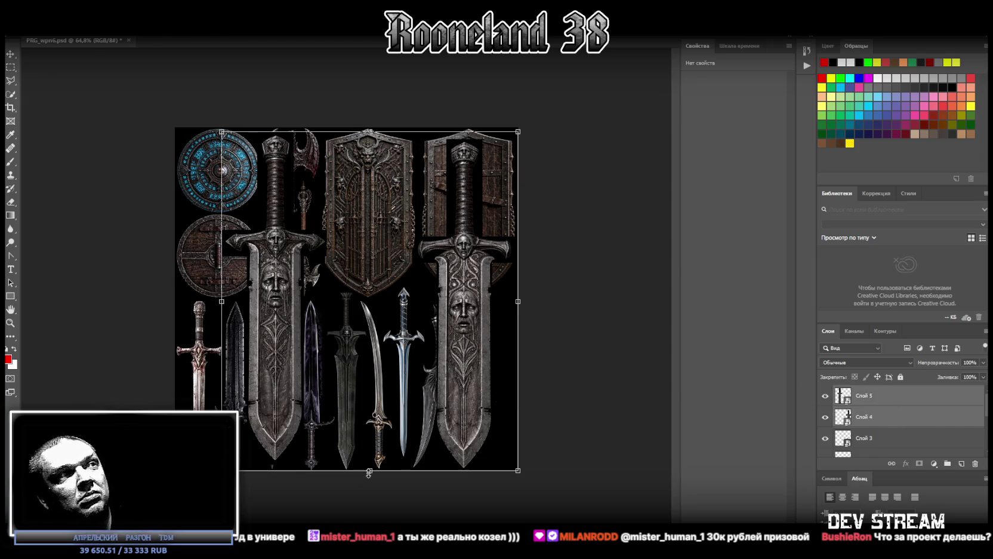
left_click_drag(368, 472, 370, 330)
left_click_drag(431, 269, 492, 357)
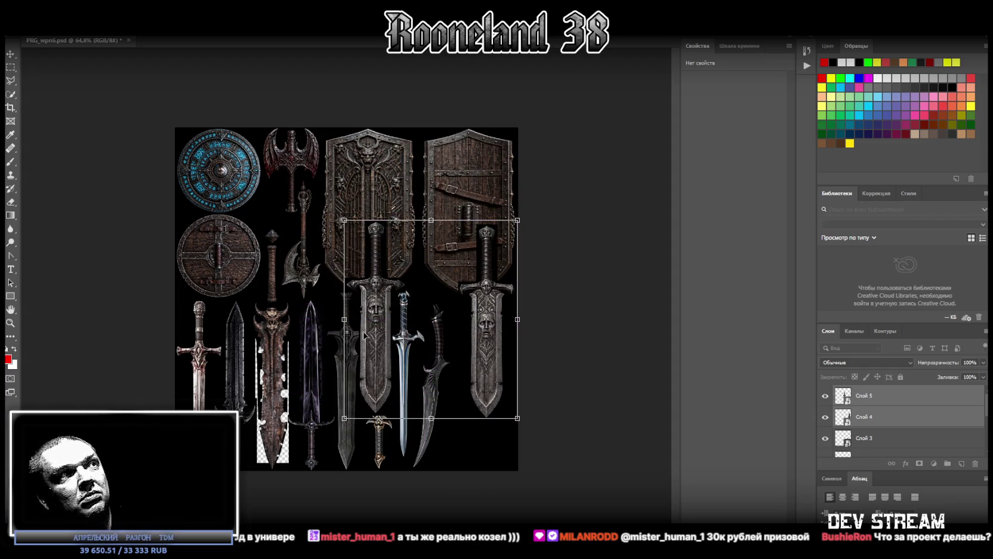
left_click_drag(342, 320, 394, 316)
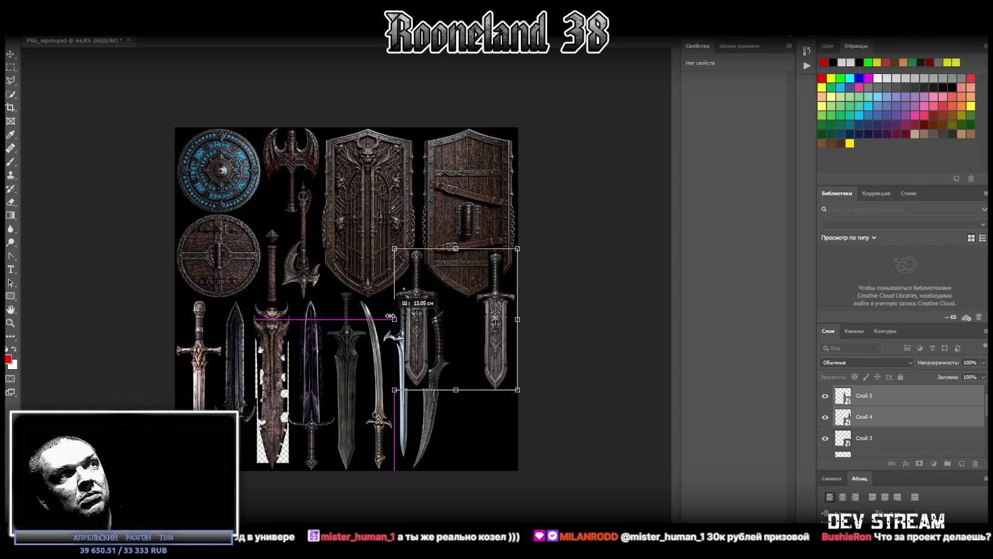
left_click_drag(506, 339, 506, 374)
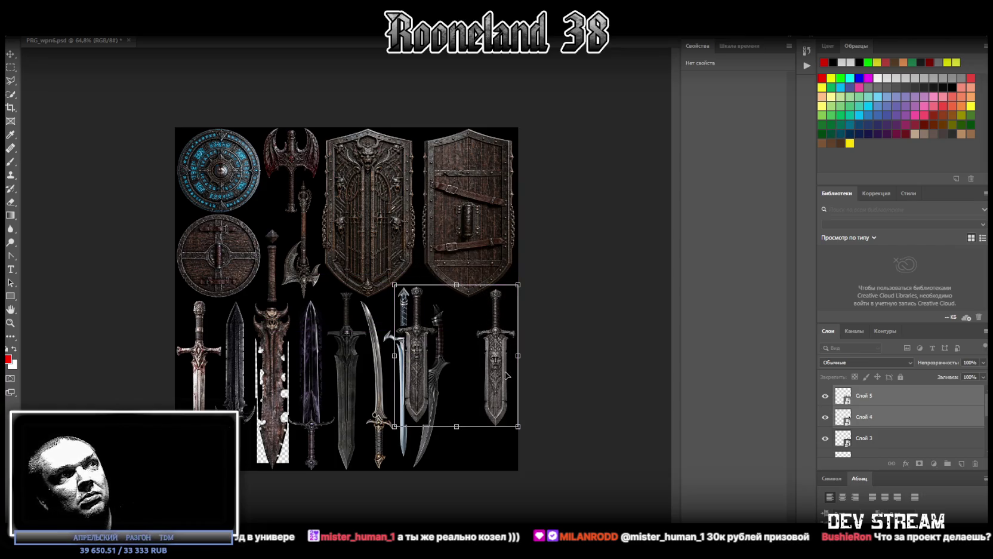
key("Return")
left_click(883, 395)
Rotate the left sword upright and shift it to the right.
key("ctrl+t")
mouse_move(445, 302)
left_mouse_down()
mouse_move(439, 454)
mouse_move(361, 441)
left_mouse_up()
left_click_drag(432, 358, 482, 407)
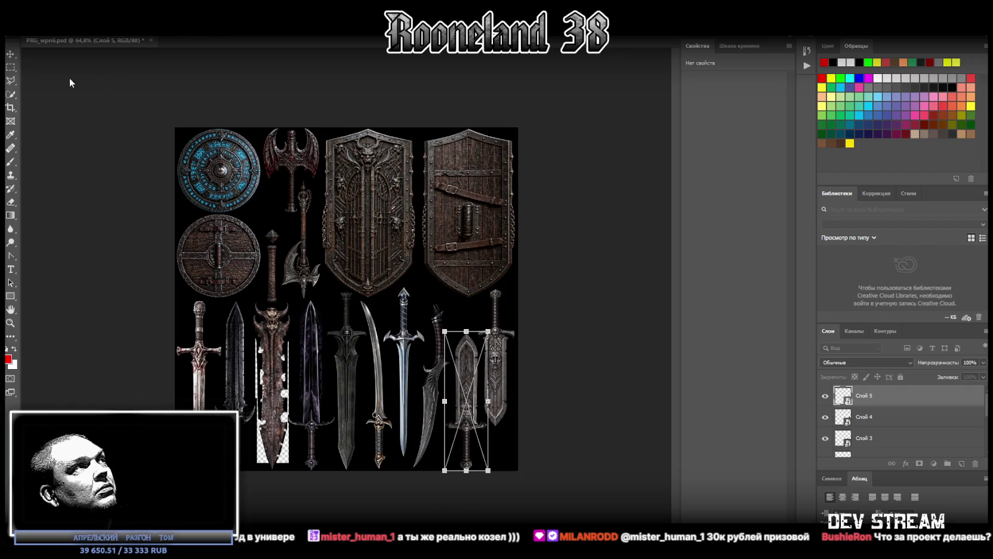
left_click(12, 56)
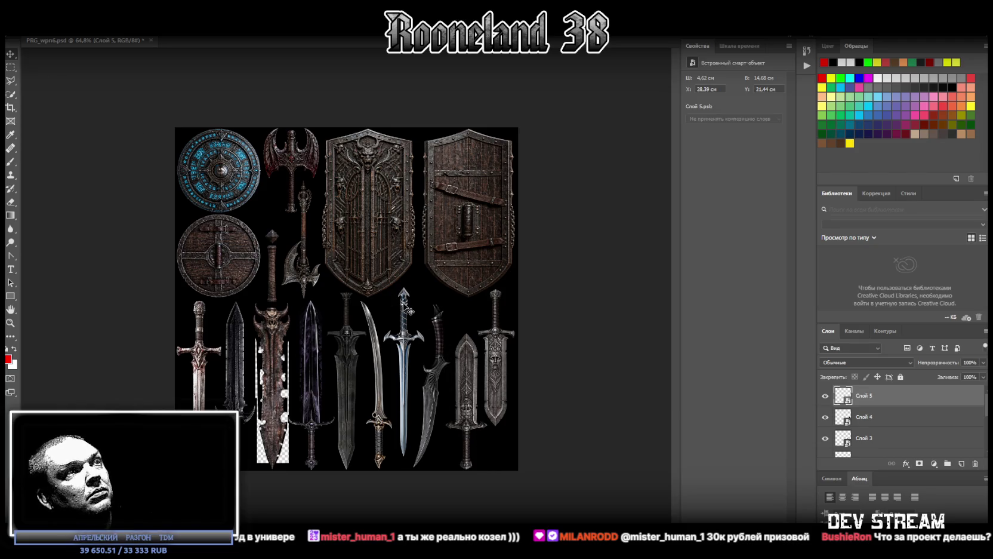
Zoom in on the lower row and nudge the middle sword slightly right.
left_click(14, 325)
left_click_drag(517, 444, 604, 452)
scroll(347, 274, "right", 5)
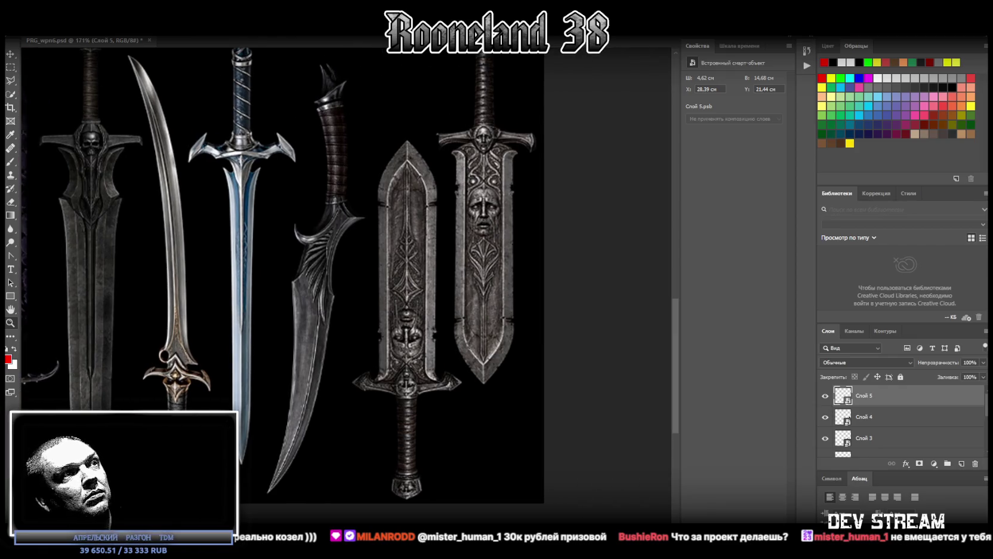
key("ctrl+t")
left_click_drag(418, 315, 420, 320)
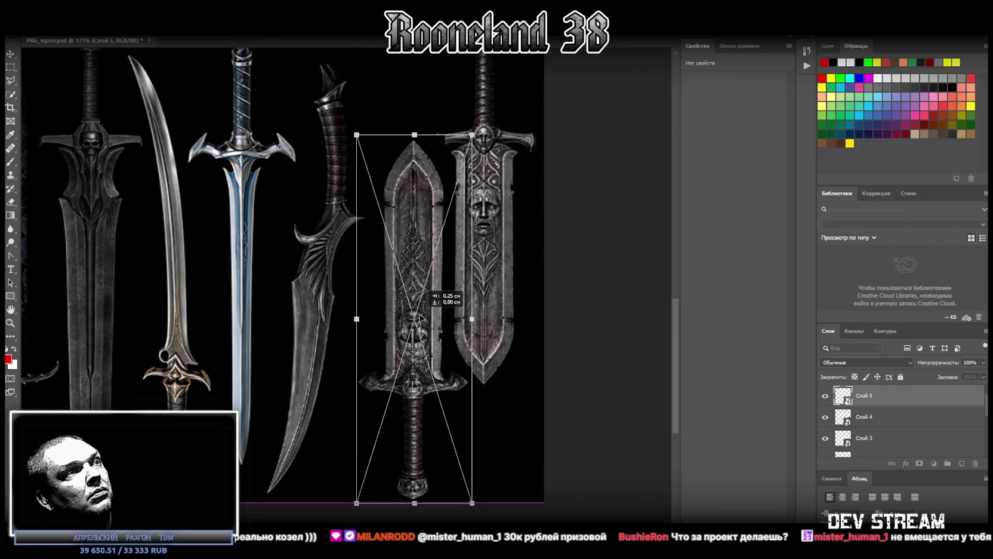
left_click_drag(418, 319, 414, 320)
Resize the two right-hand swords, Слой 4 and Слой 5, together and apply.
scroll(414, 319, "up", 2)
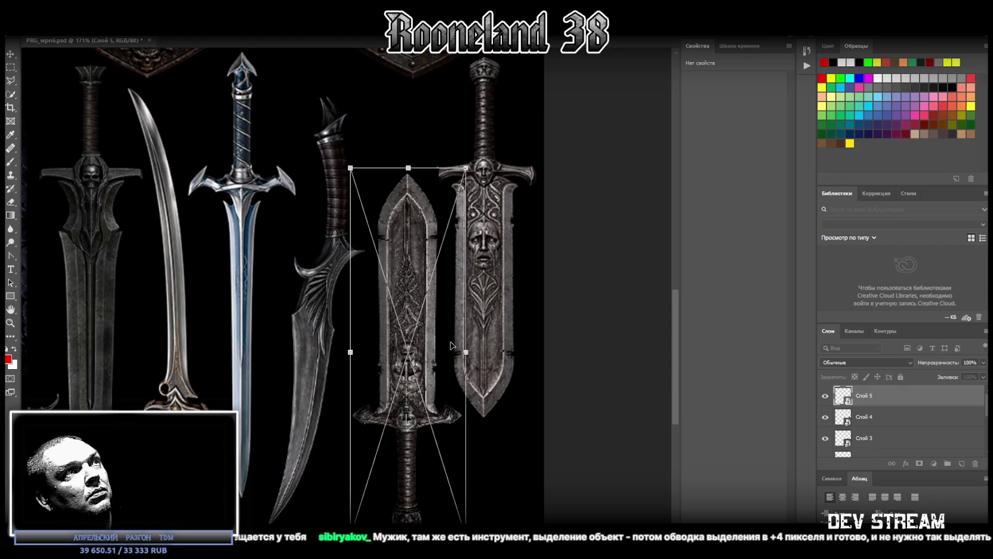
scroll(452, 352, "up", 2)
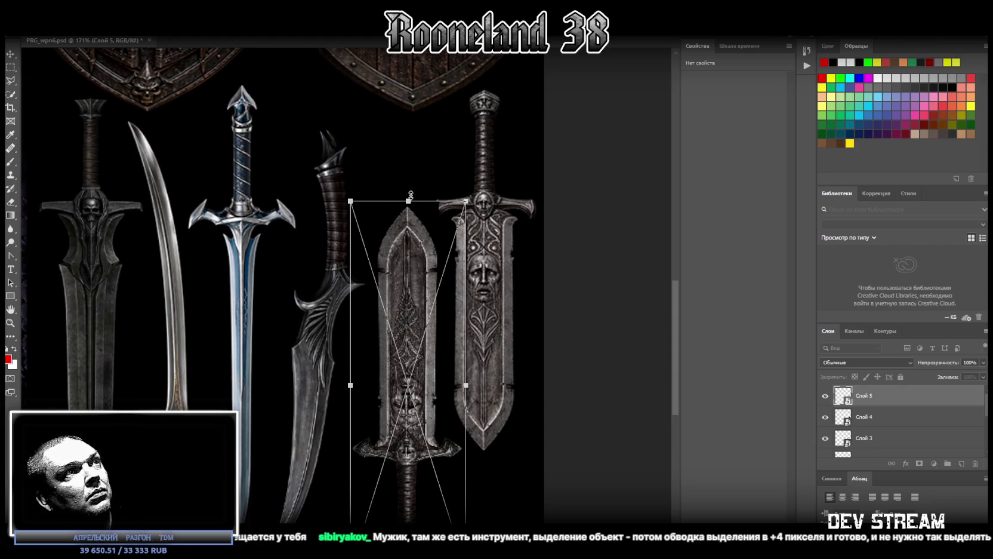
left_click(869, 420, "shift")
key("ctrl+t")
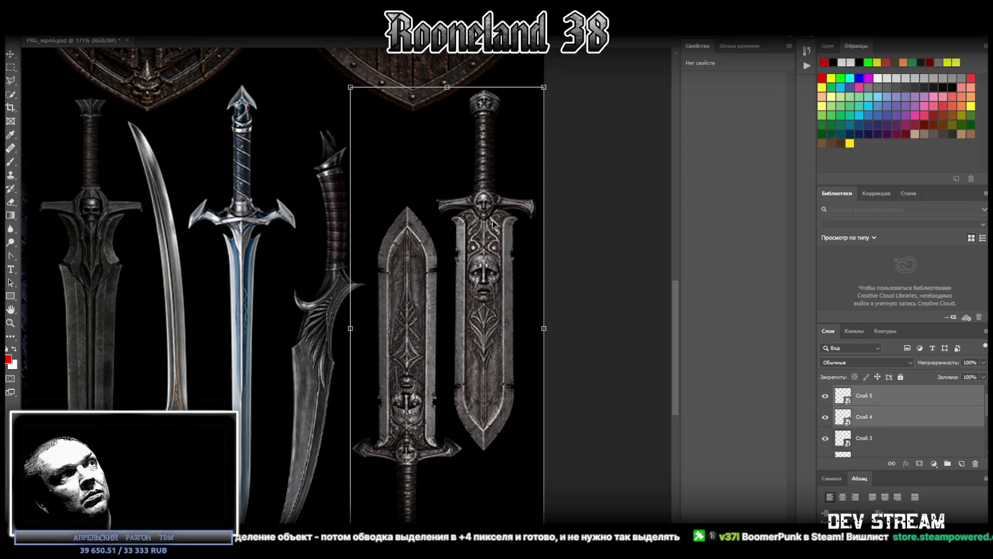
mouse_move(447, 89)
left_mouse_down()
mouse_move(443, 54)
mouse_move(439, 64)
left_mouse_up()
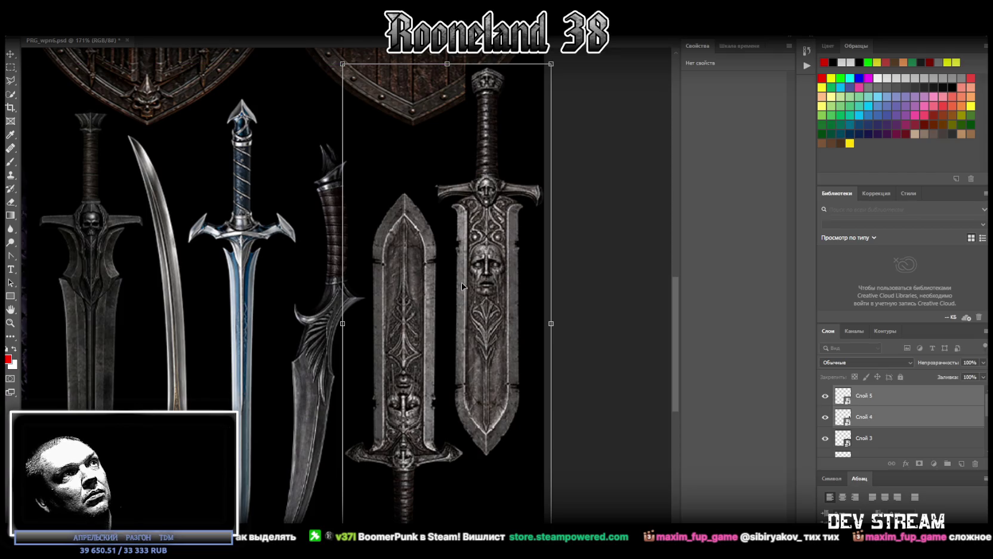
left_click_drag(466, 294, 464, 294)
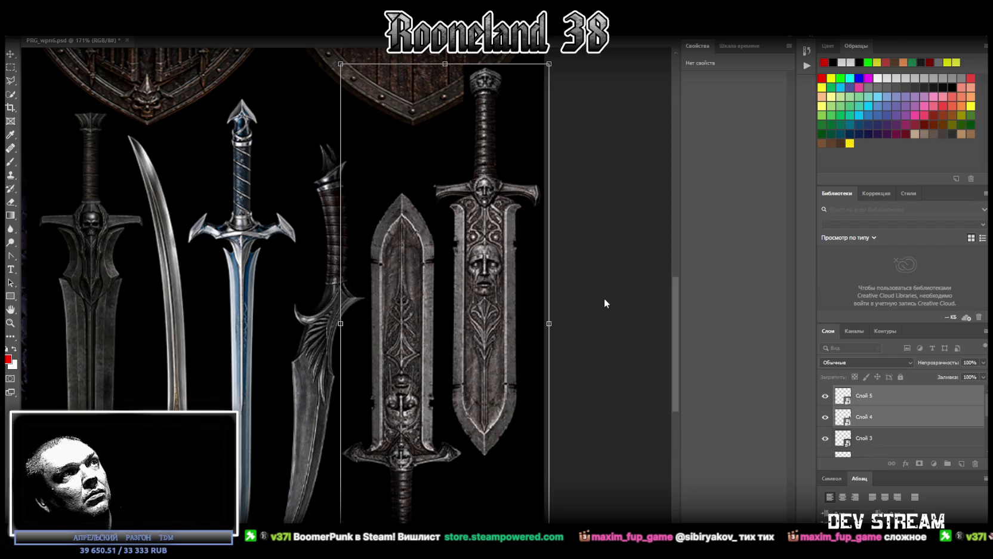
key("Return")
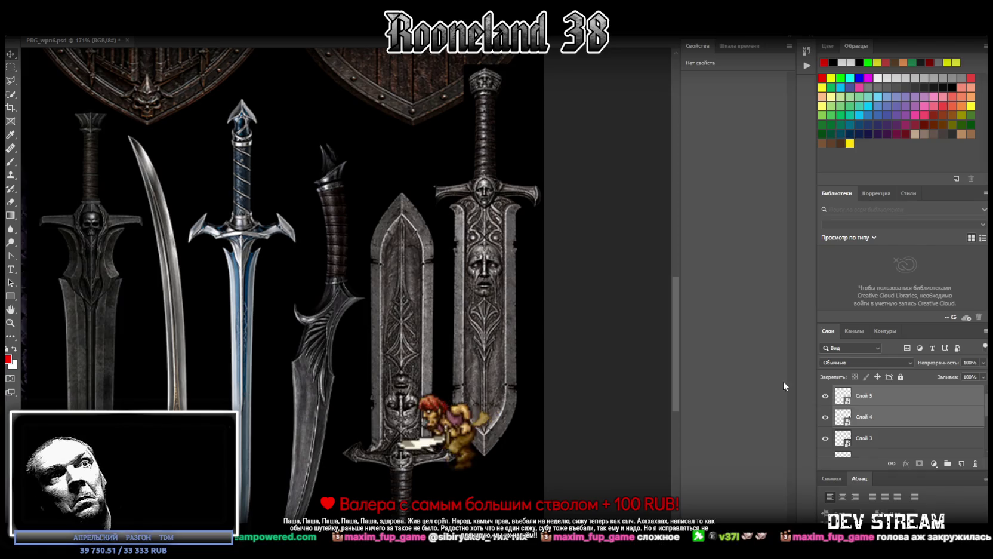
Move the right sword down to snap in line with its neighbour.
left_click(877, 414)
left_click_drag(478, 270, 480, 280)
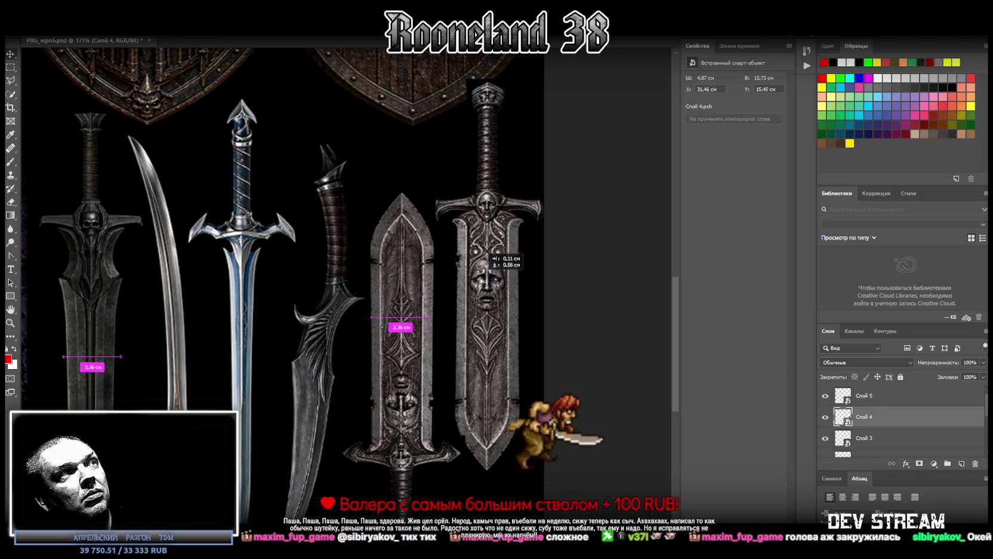
left_click_drag(481, 280, 480, 280)
scroll(481, 287, "down", 1)
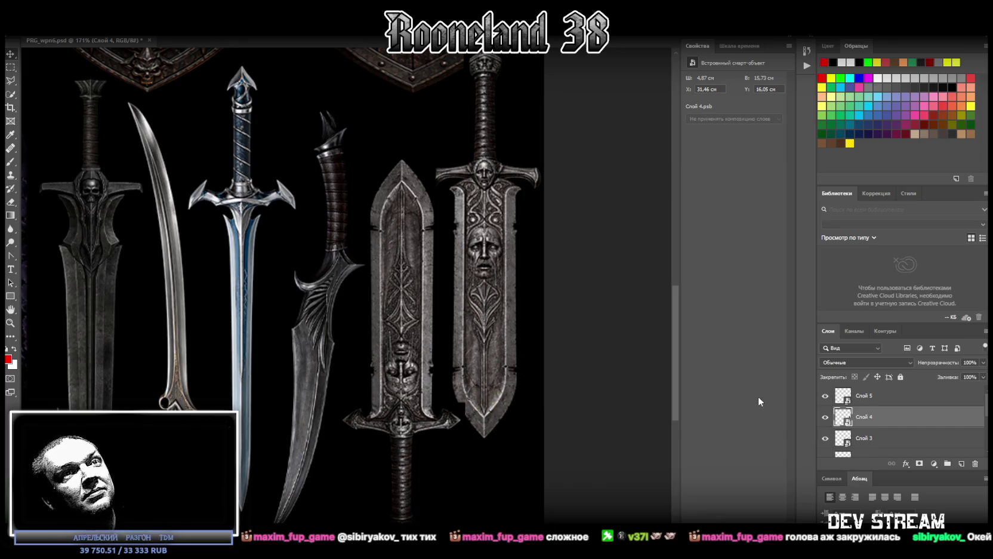
Nudge Слой 4 and Слой 5 together into alignment, then open Слой 5's contents.
left_click(876, 396, "shift")
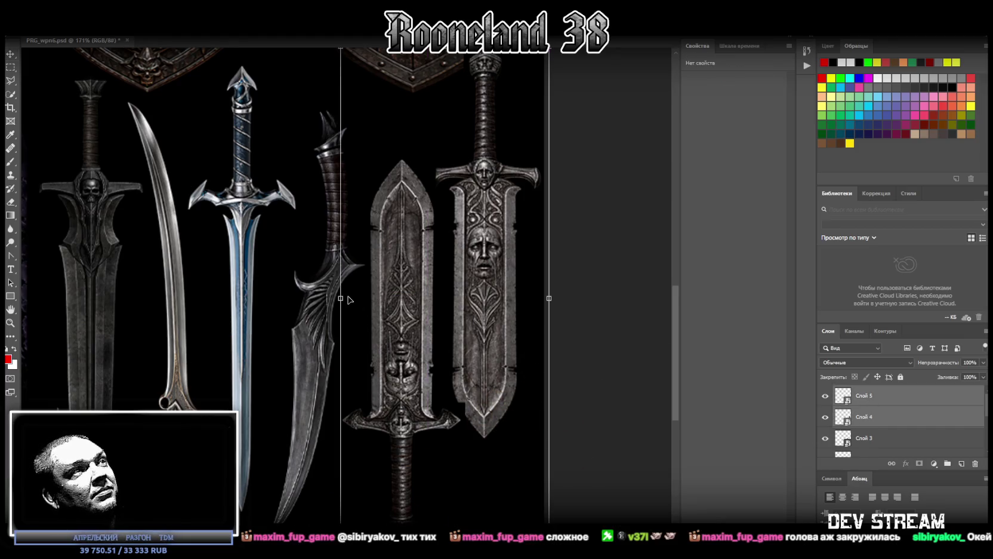
left_click_drag(350, 300, 441, 322)
scroll(441, 322, "down", 2)
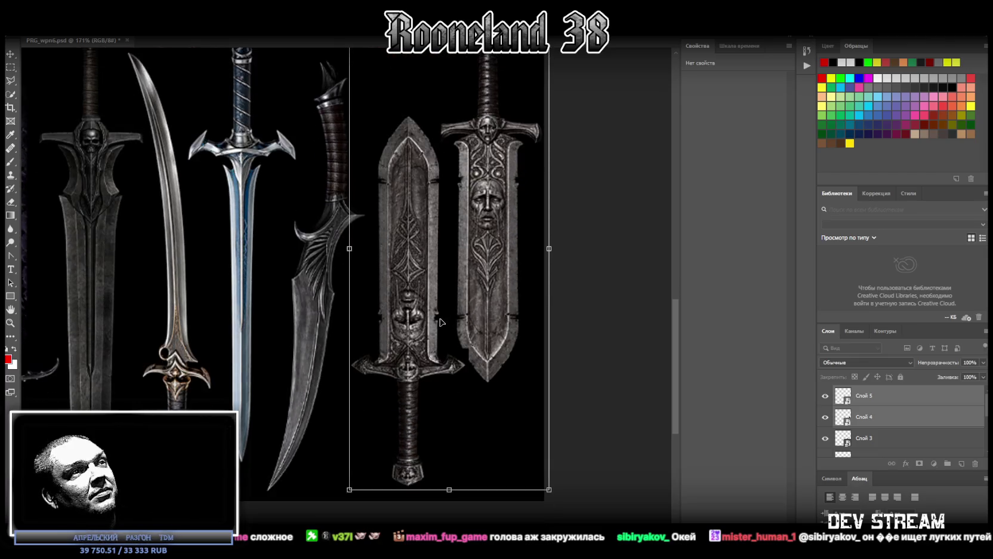
scroll(440, 322, "down", 2)
left_click_drag(463, 274, 461, 277)
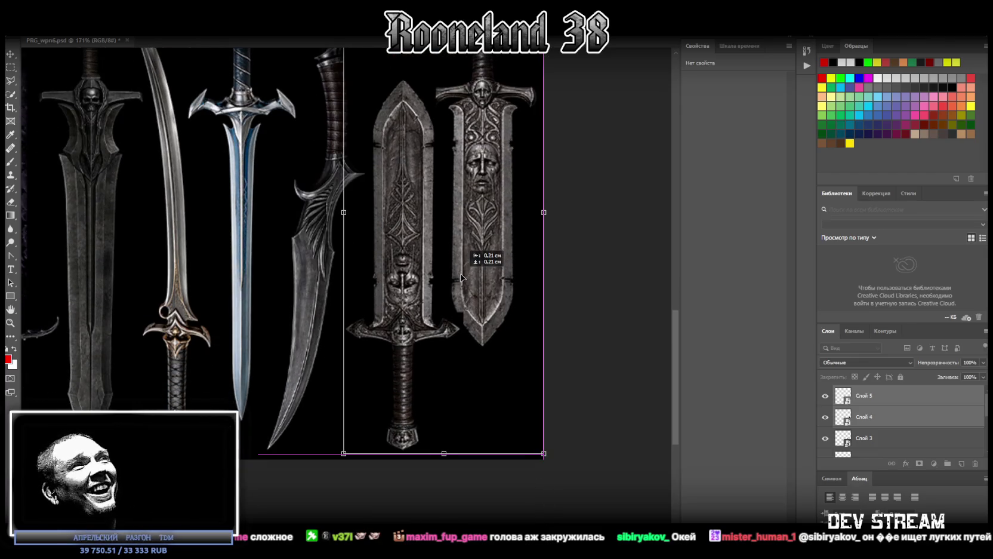
scroll(499, 345, "up", 3)
scroll(499, 345, "up", 2)
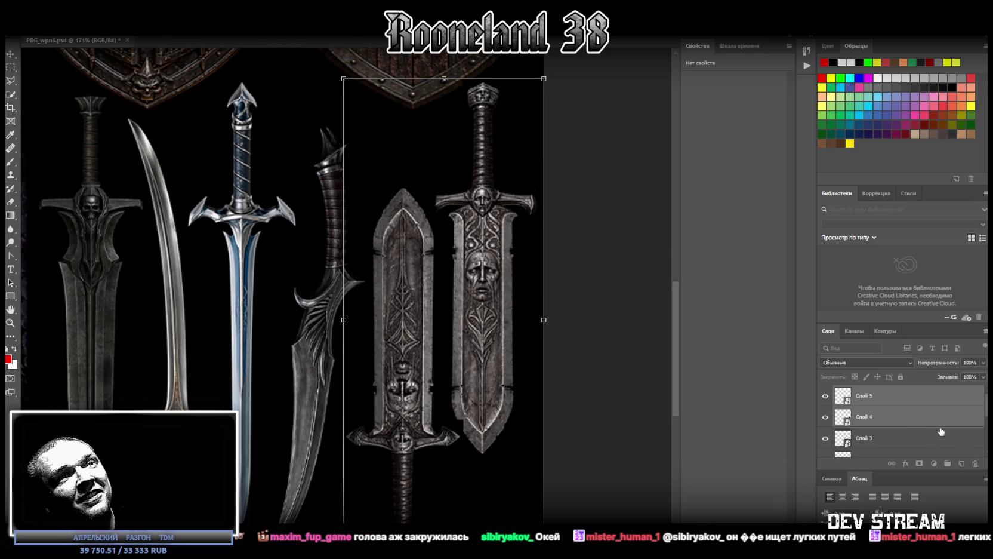
left_click(858, 422)
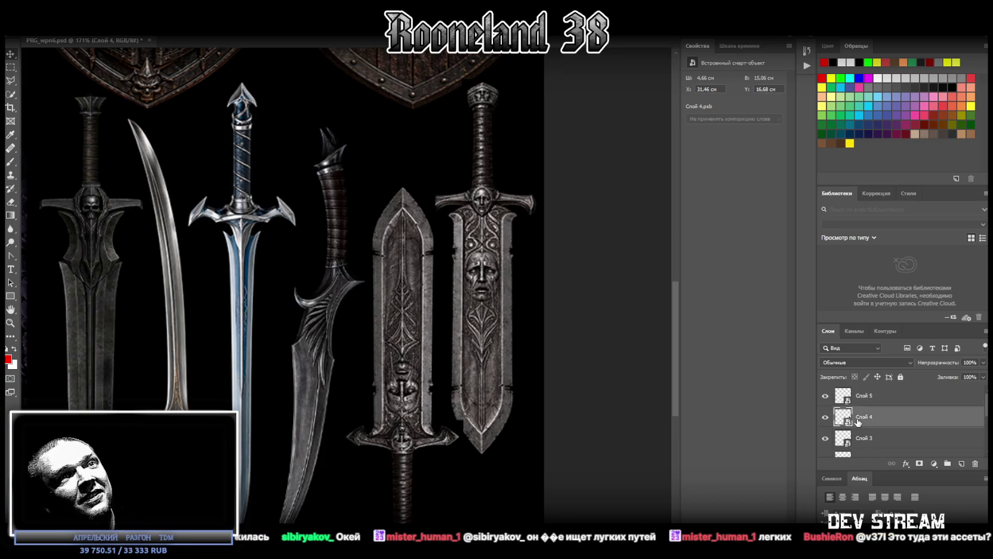
double_click(842, 395)
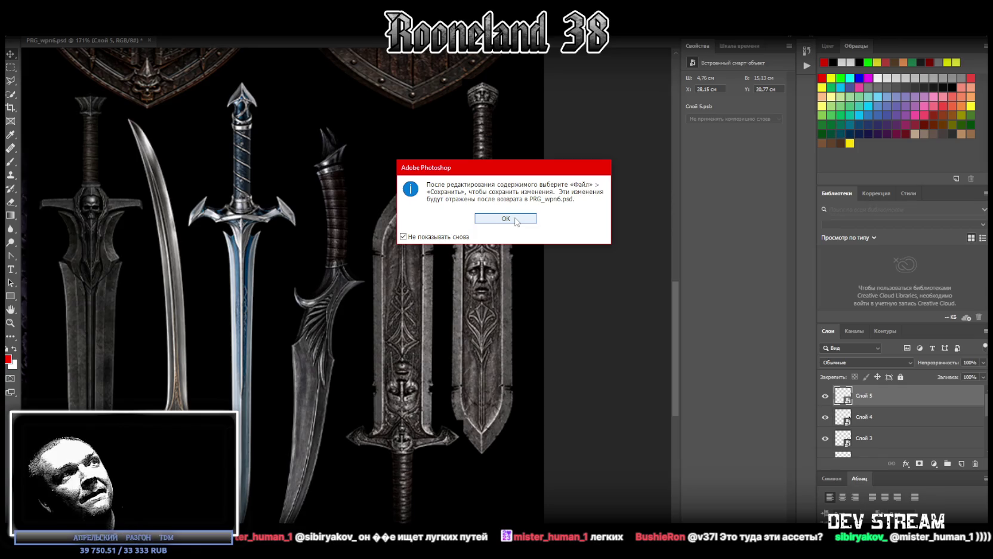
Open the Слой 5 contents and delete the black area beside the blade using a polygonal selection.
left_click(516, 220)
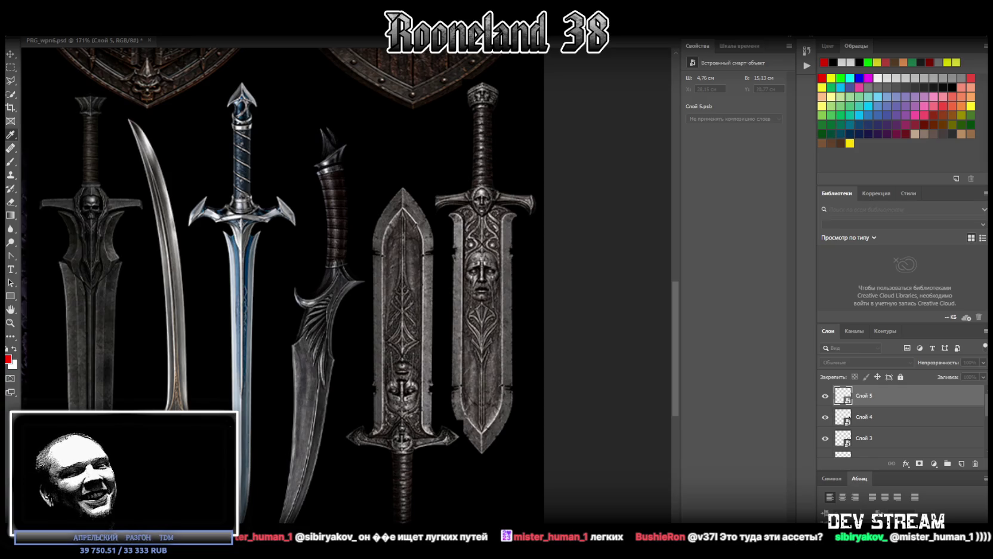
double_click(842, 395)
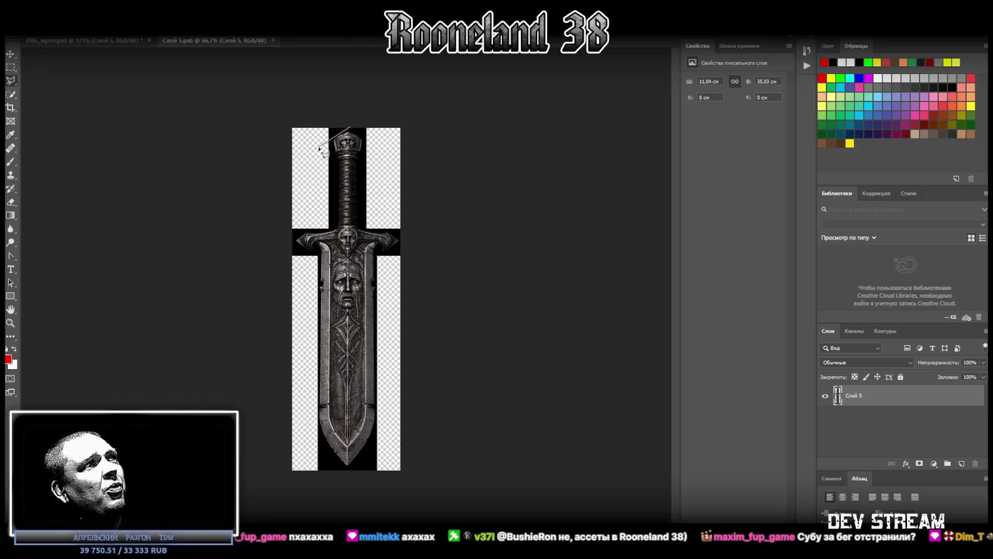
left_click(313, 259)
left_click(315, 427)
left_click(346, 473)
left_click(249, 487)
left_click(258, 187)
left_click(298, 101)
left_click(351, 126)
key("Delete")
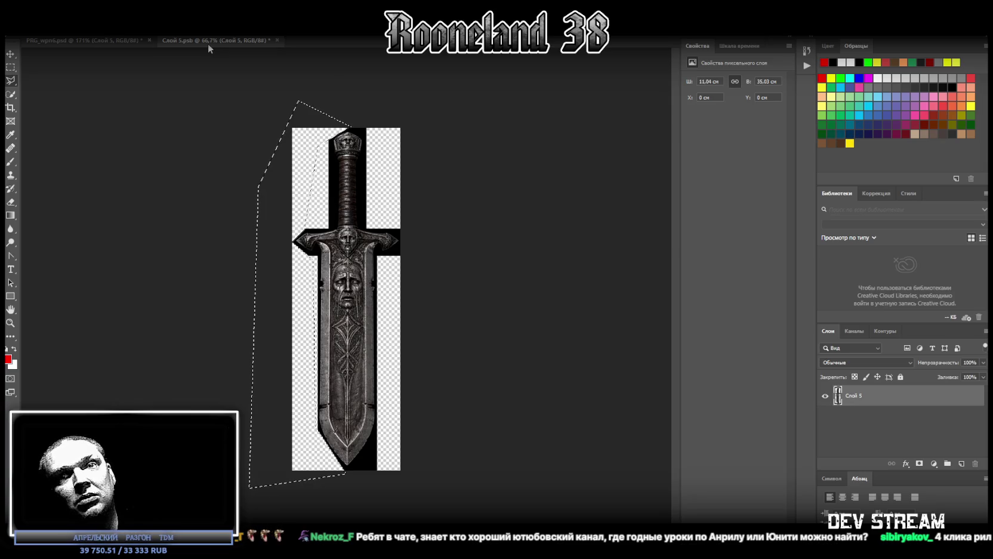
Save the Слой 5.psb contents, deselect, and close it to return to PRG_wpn6.psd.
key("ctrl+s")
right_click(8, 83)
left_click(49, 81)
left_click(254, 50)
left_click(272, 40)
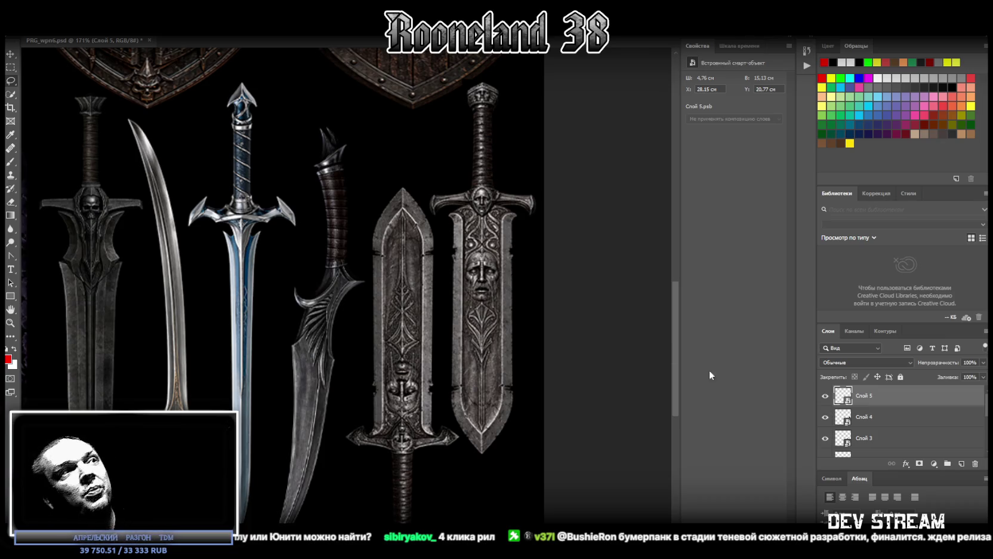
left_click(860, 418)
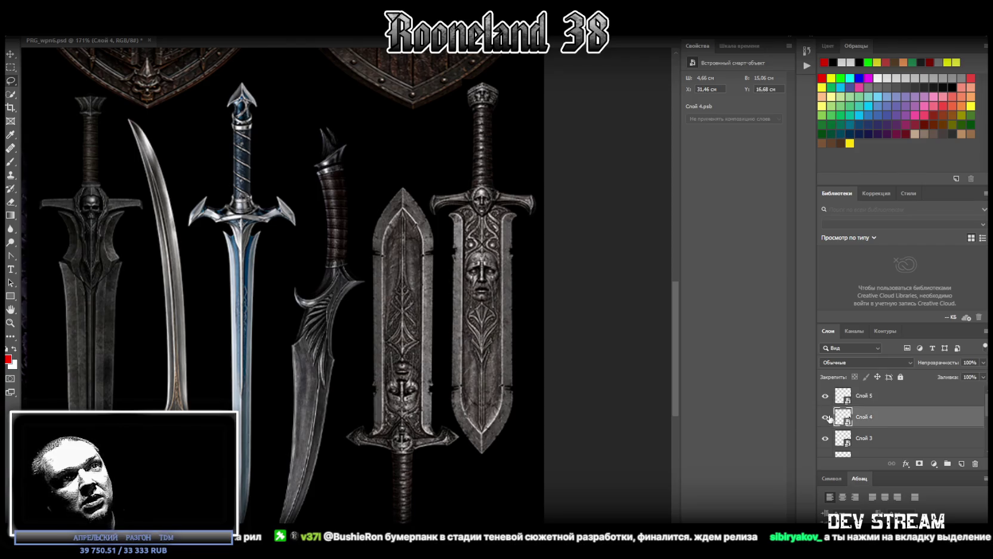
key("ctrl+t")
key("Return")
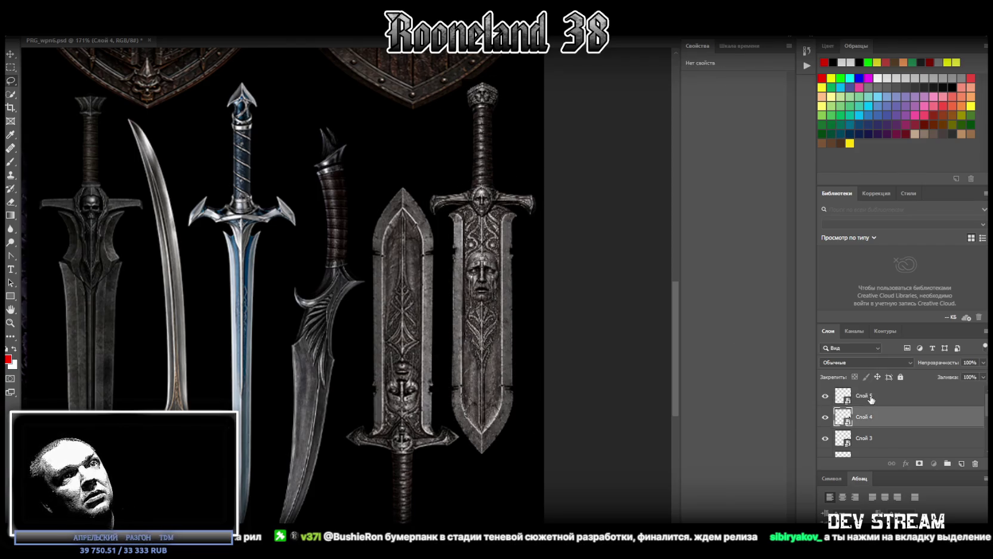
left_click(862, 395)
key("ctrl+t")
mouse_move(416, 307)
left_mouse_down()
mouse_move(425, 304)
mouse_move(414, 304)
left_mouse_up()
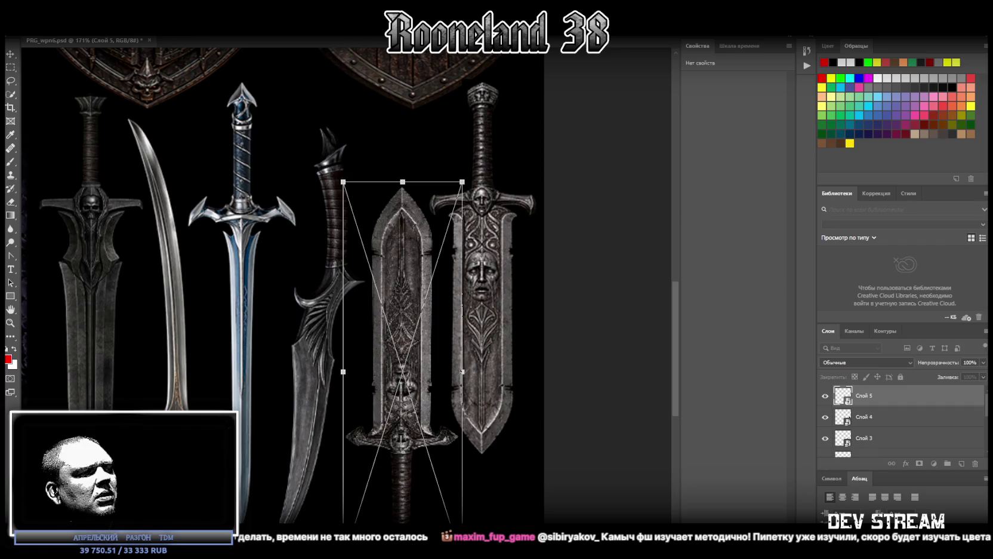
key("super+d")
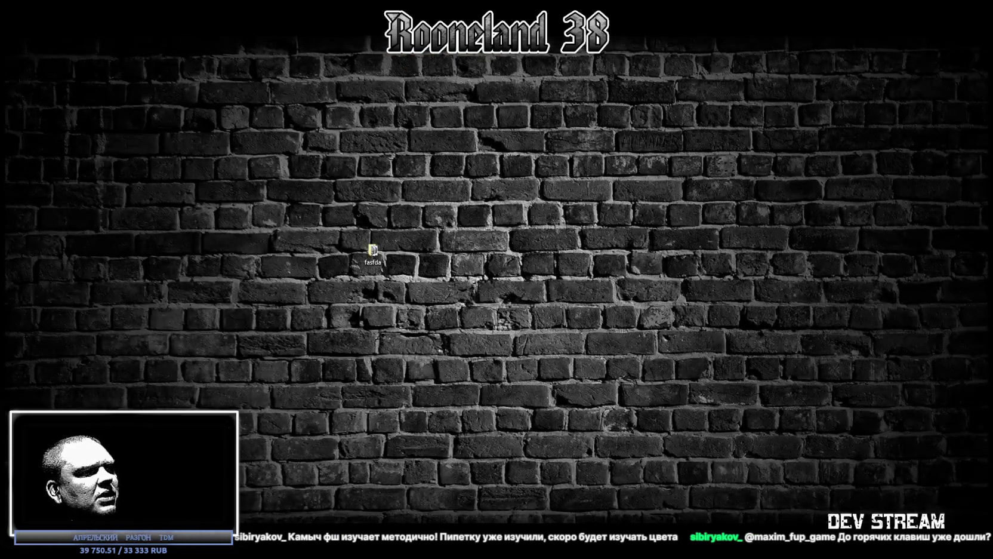
key("super+d")
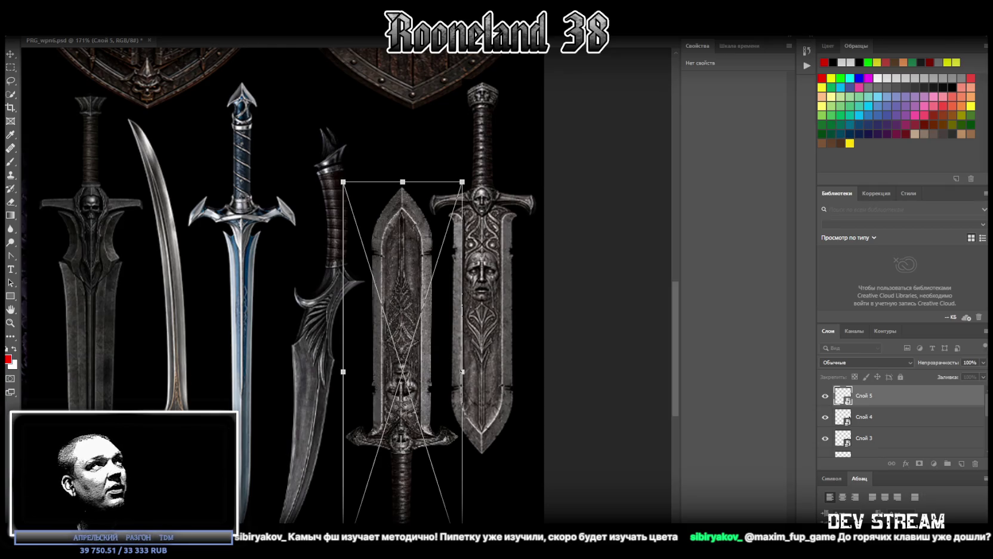
left_click(10, 82)
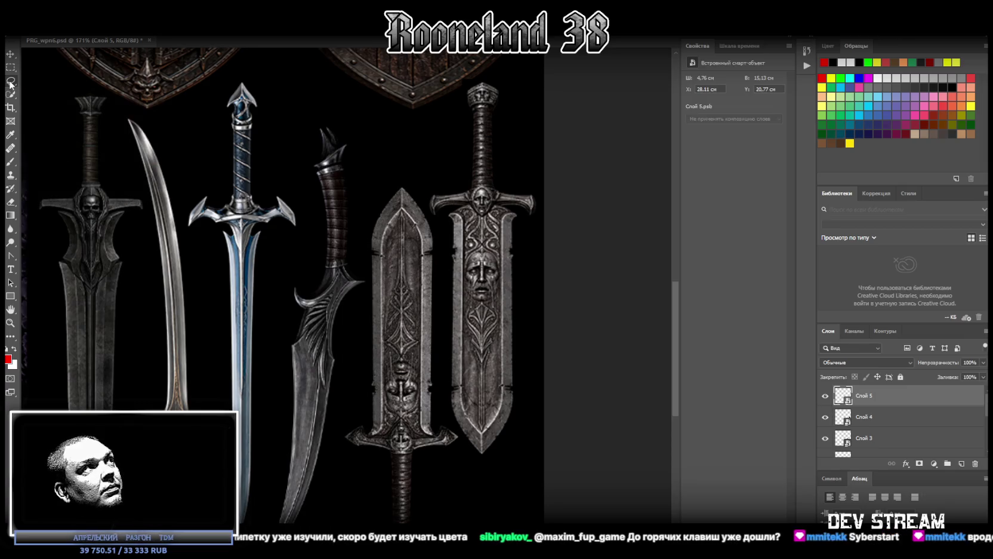
right_click(12, 83)
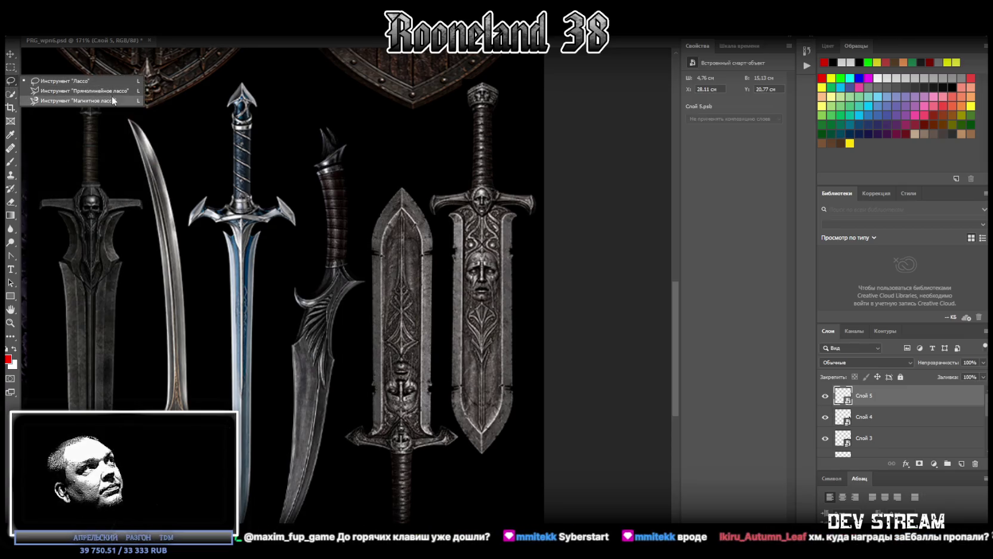
right_click(11, 67)
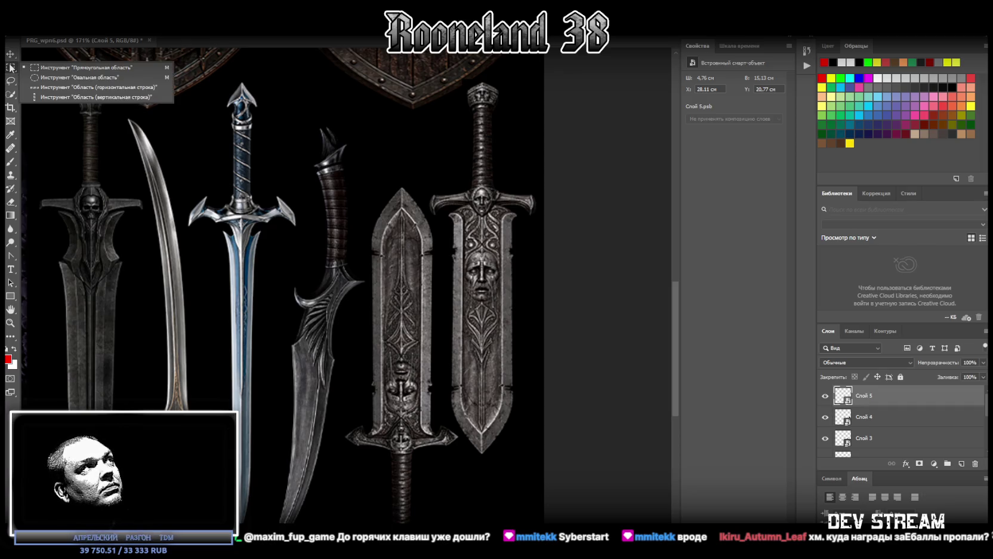
right_click(10, 95)
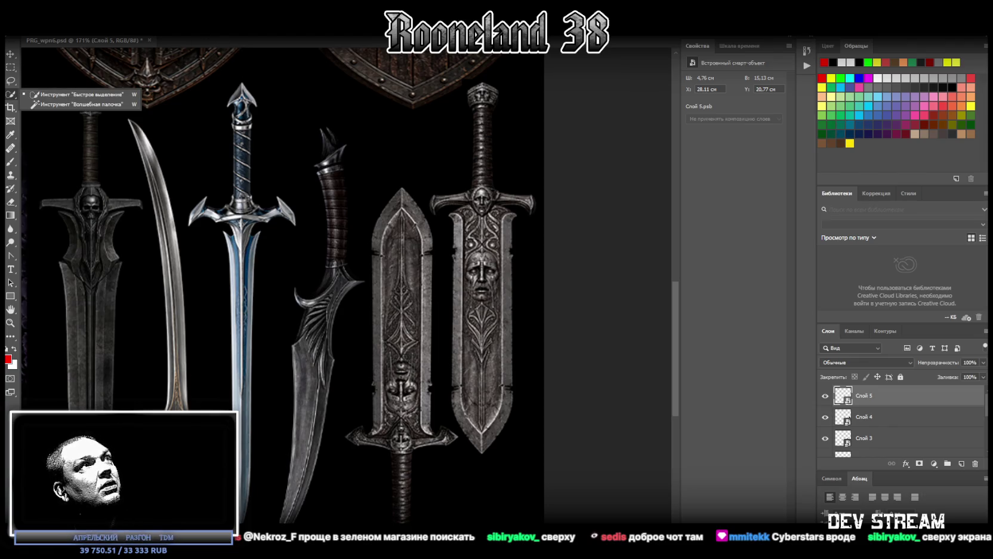
key("Escape")
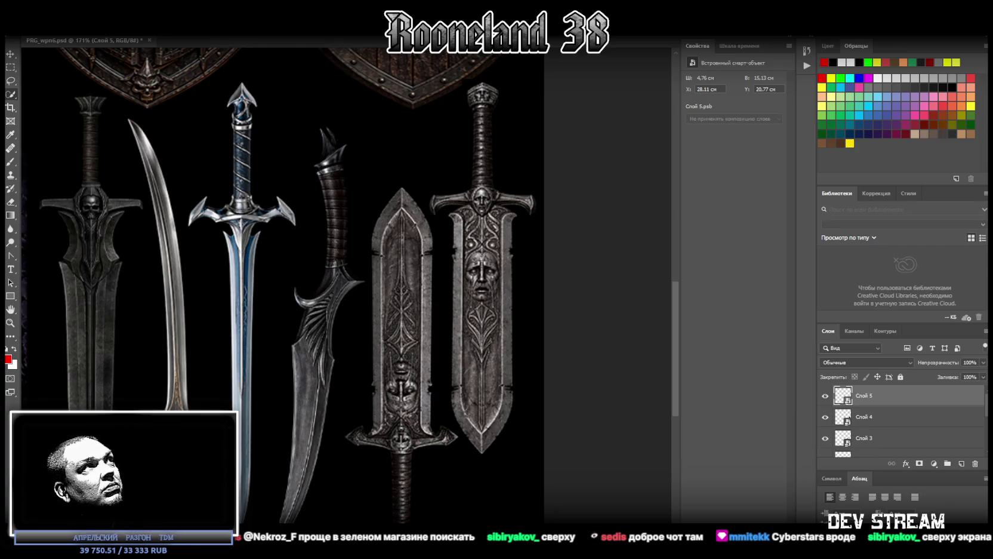
left_click(202, 7)
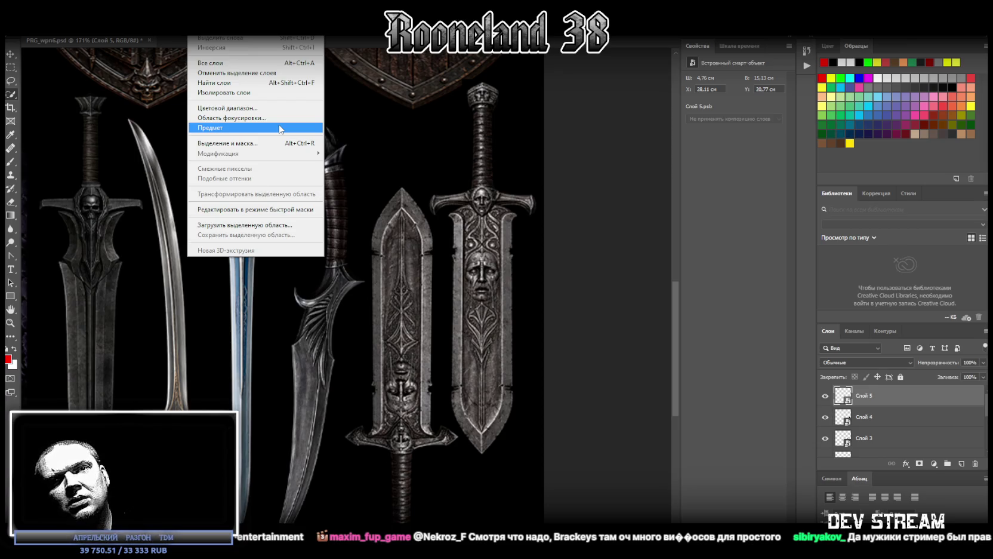
left_click(325, 173)
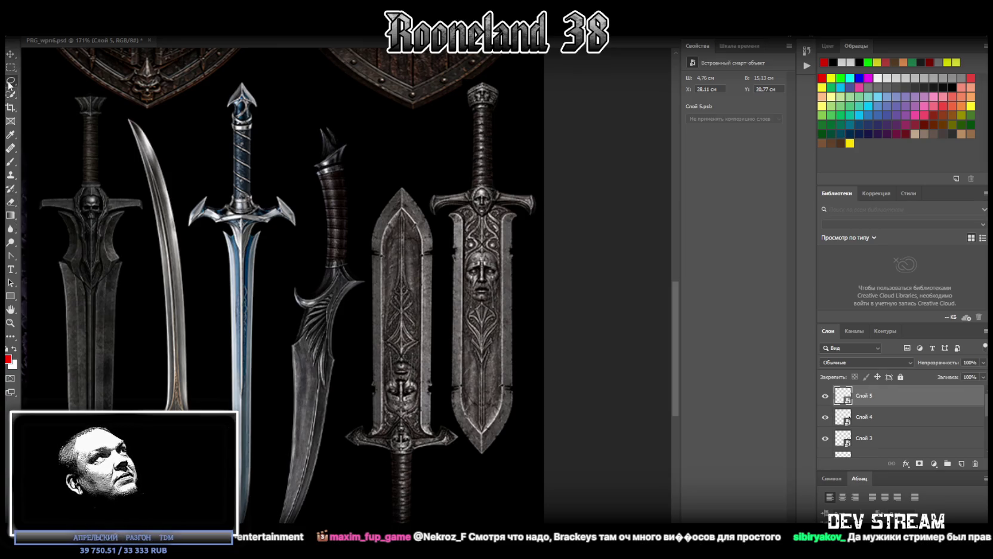
left_click(203, 29)
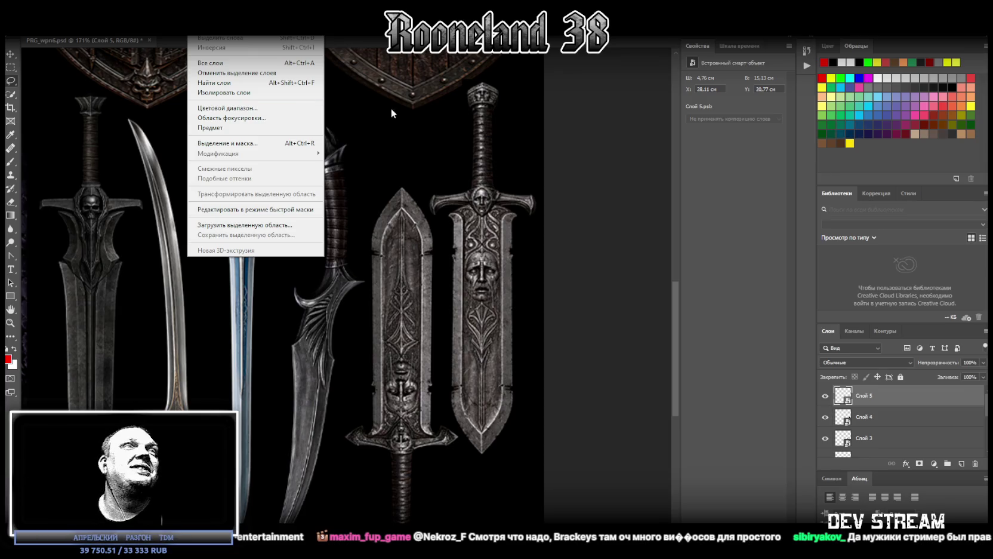
left_click(495, 167)
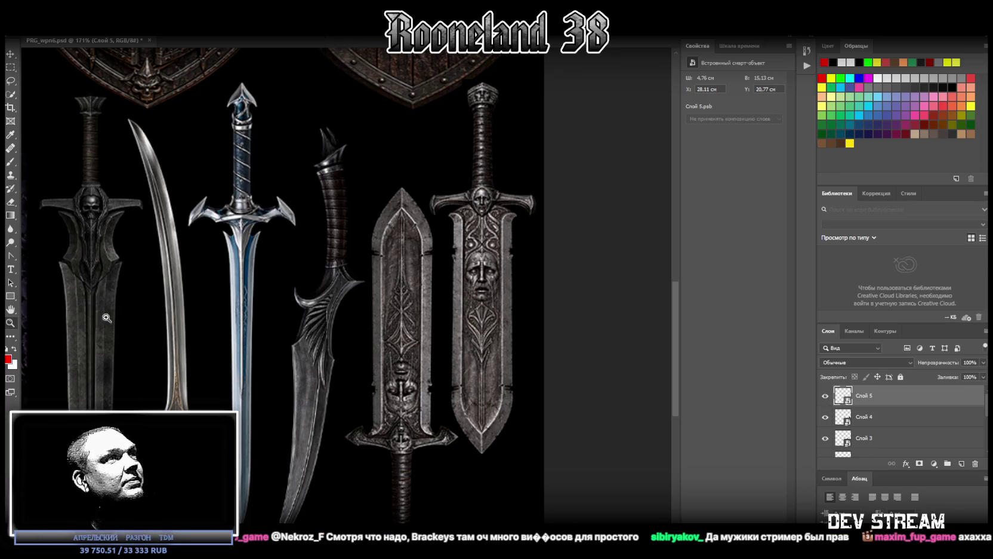
Save the sprite sheet as a PNG, accepting the PNG options, then switch to Blockbench.
scroll(61, 319, "down", 5, "alt")
scroll(323, 401, "up", 3, "alt")
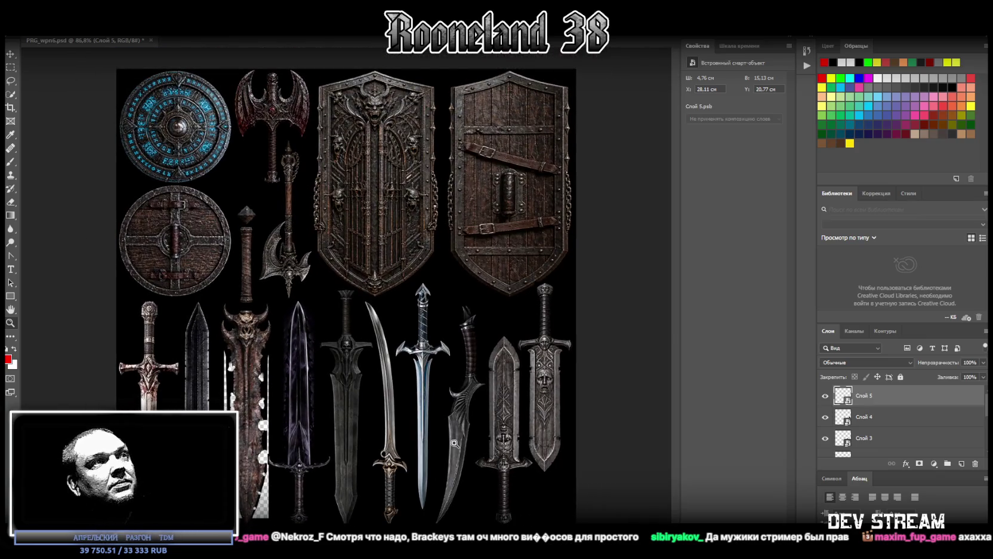
scroll(470, 460, "down", 1, "alt")
scroll(471, 460, "down", 1, "alt")
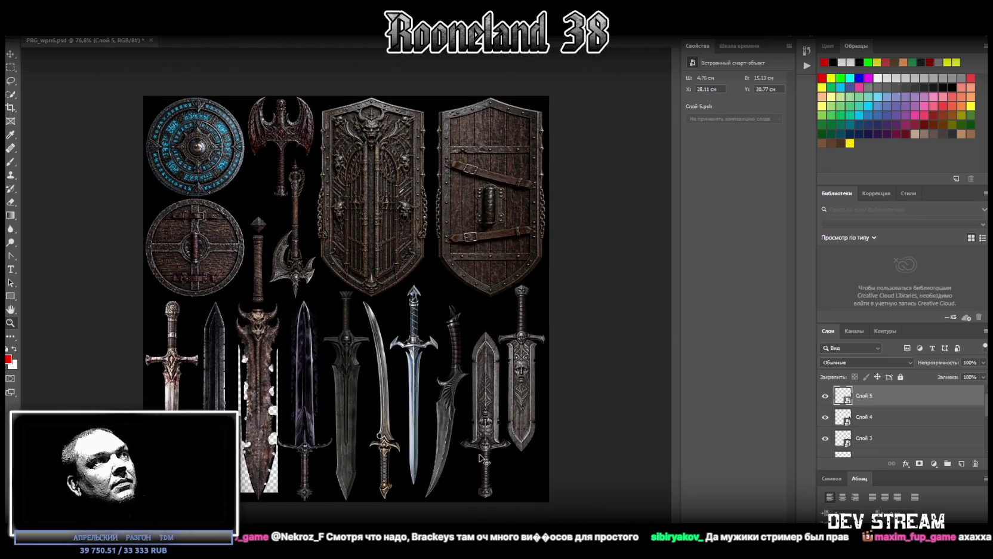
left_click(28, 8)
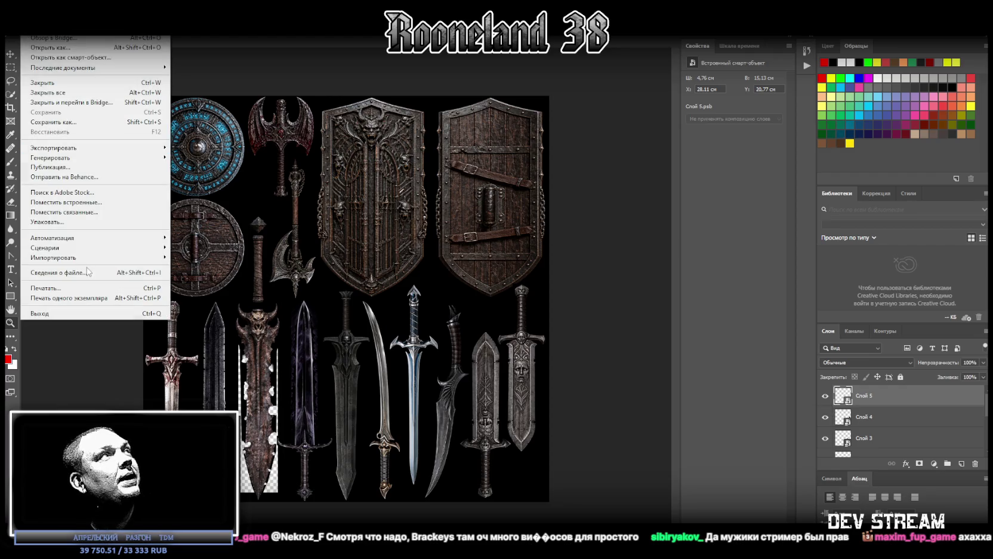
left_click(74, 121)
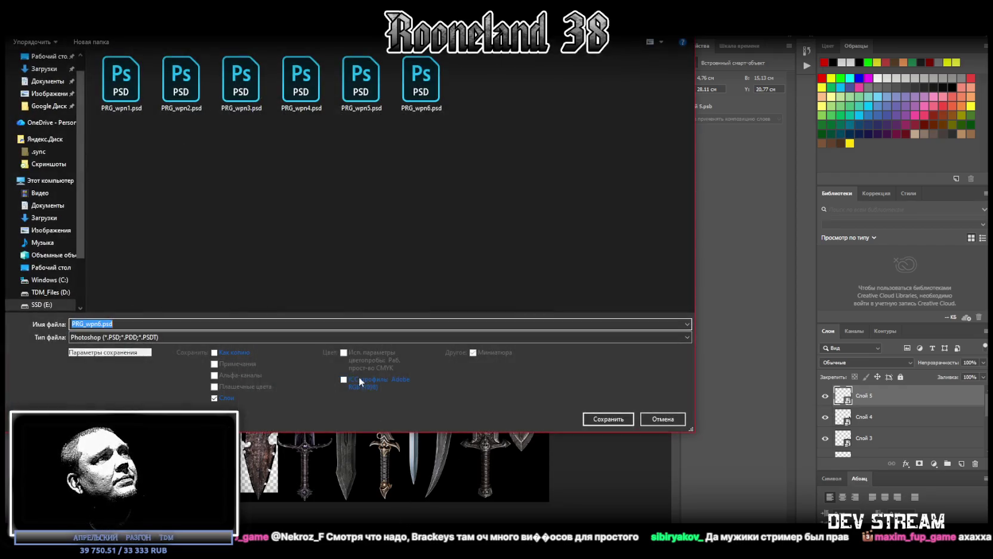
double_click(428, 108)
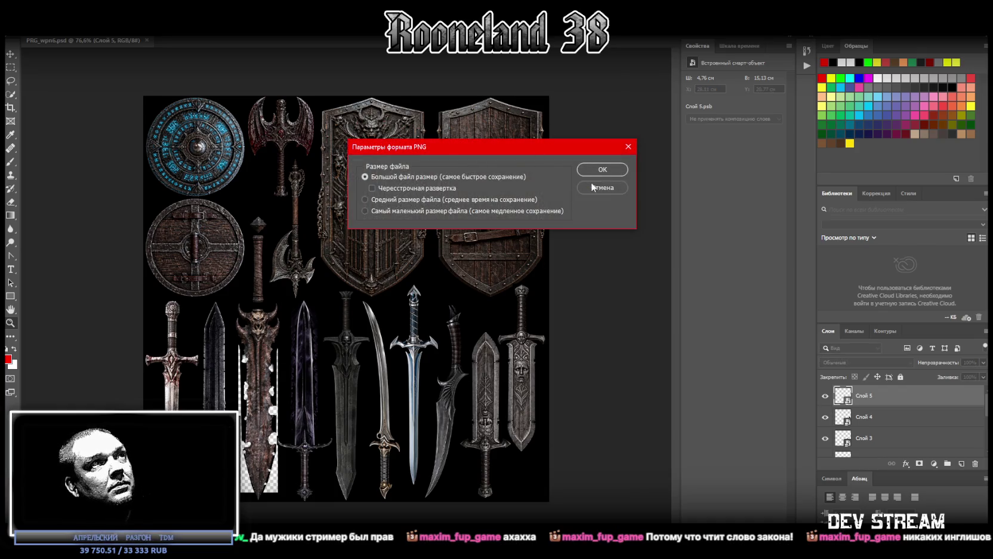
left_click(602, 173)
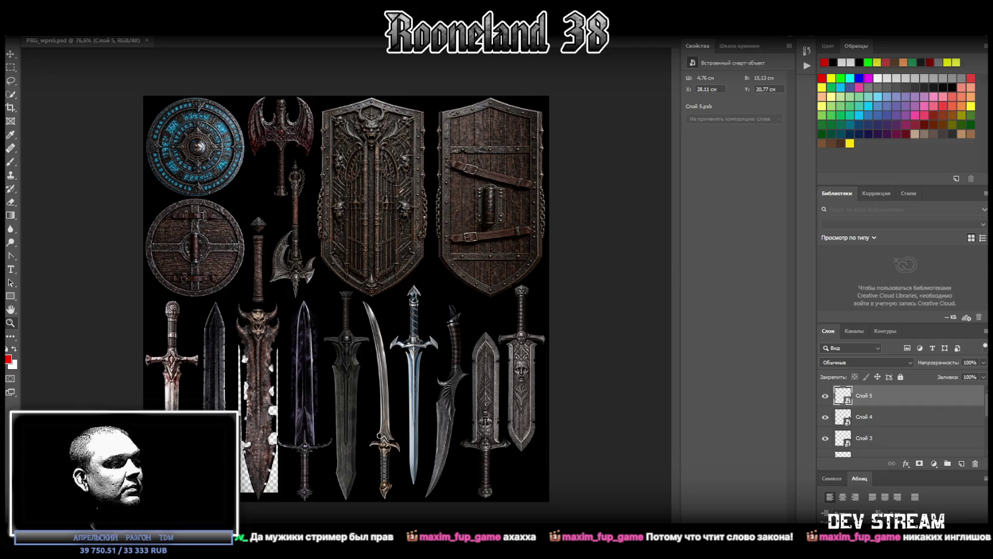
key("alt+Tab")
right_click(63, 418)
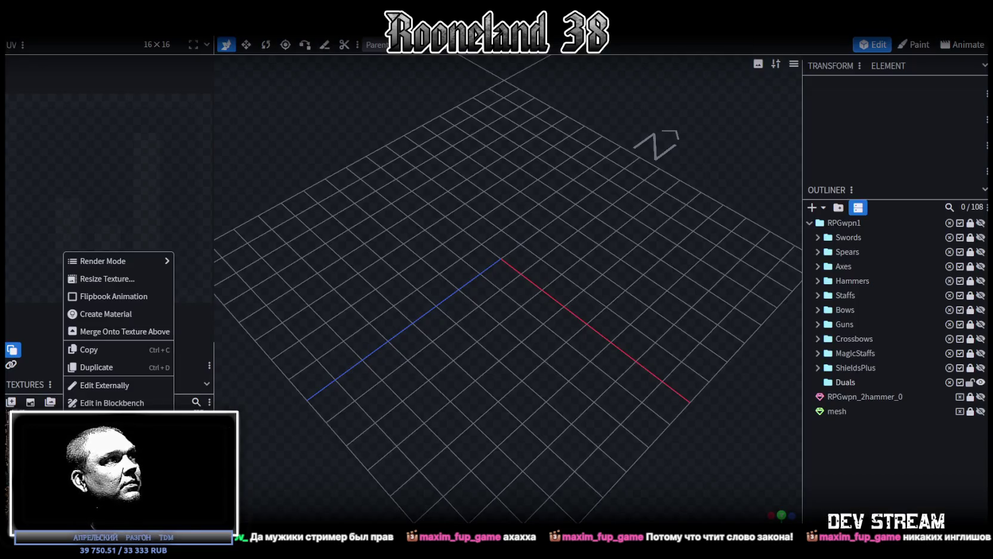
key("Escape")
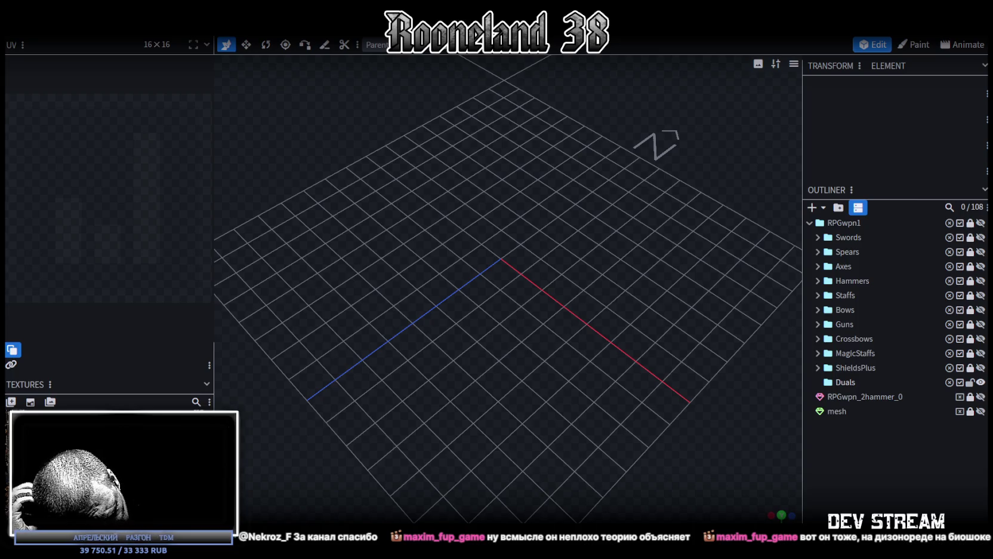
key("alt+Tab")
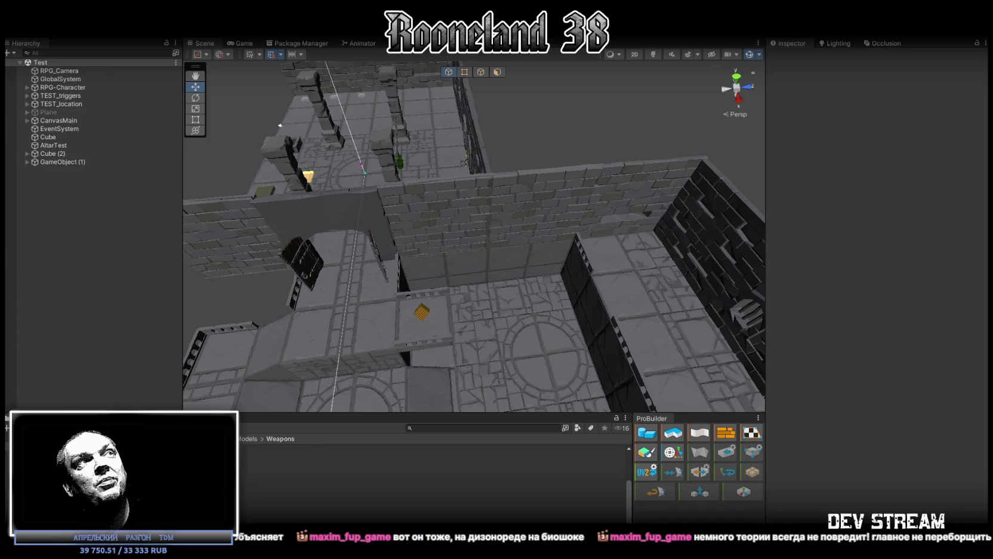
Orbit the Scene view over the dungeon and maximize the running Game view.
left_click_drag(500, 298, 724, 278, "alt")
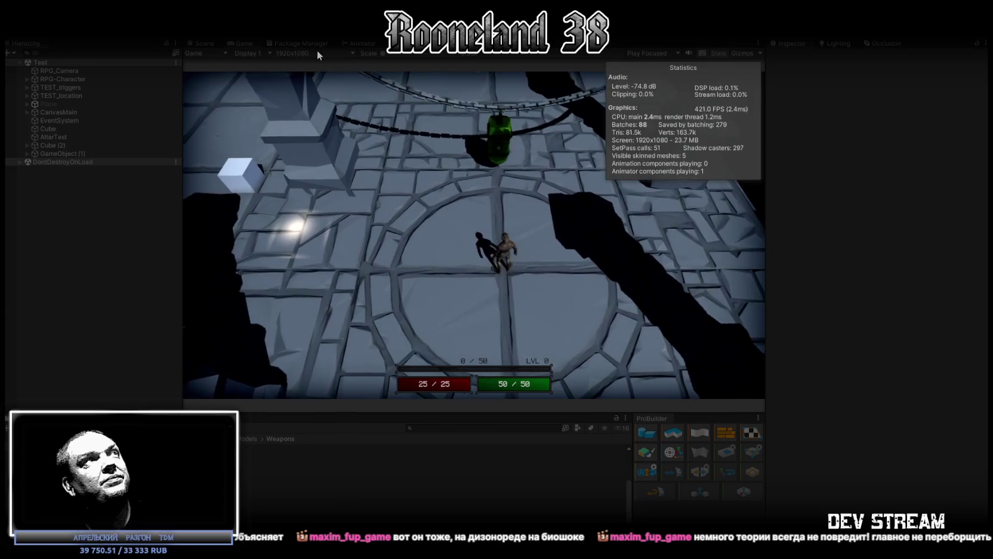
double_click(246, 41)
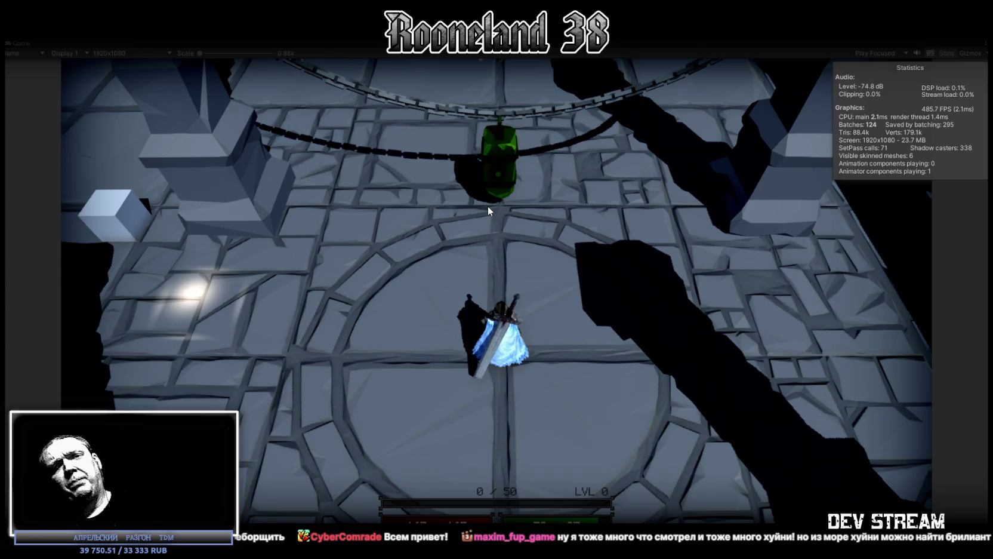
Walk the character forward toward the hanging green lantern.
key("w")
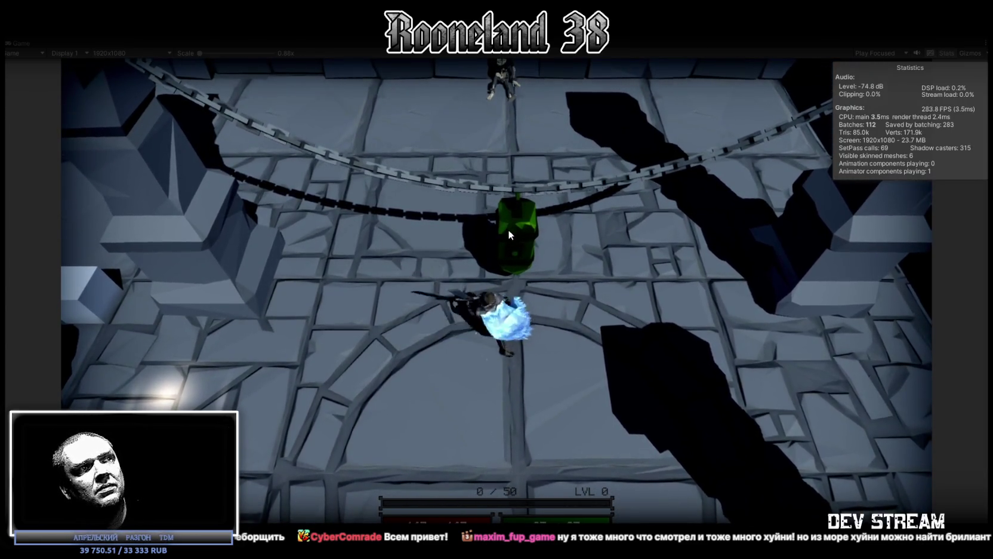
Walk right, swing the sword twice, then walk through the doorway into the room.
key("d")
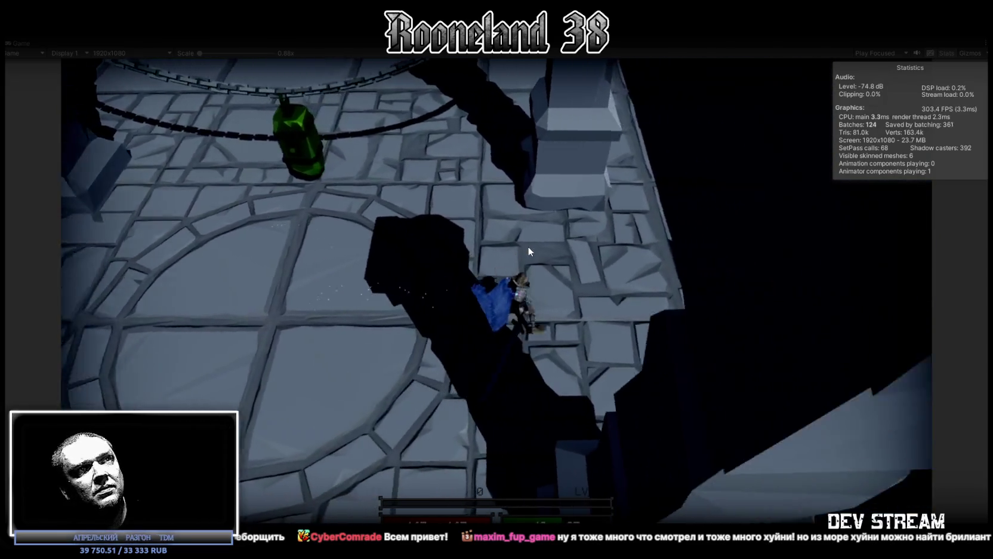
left_click(529, 244)
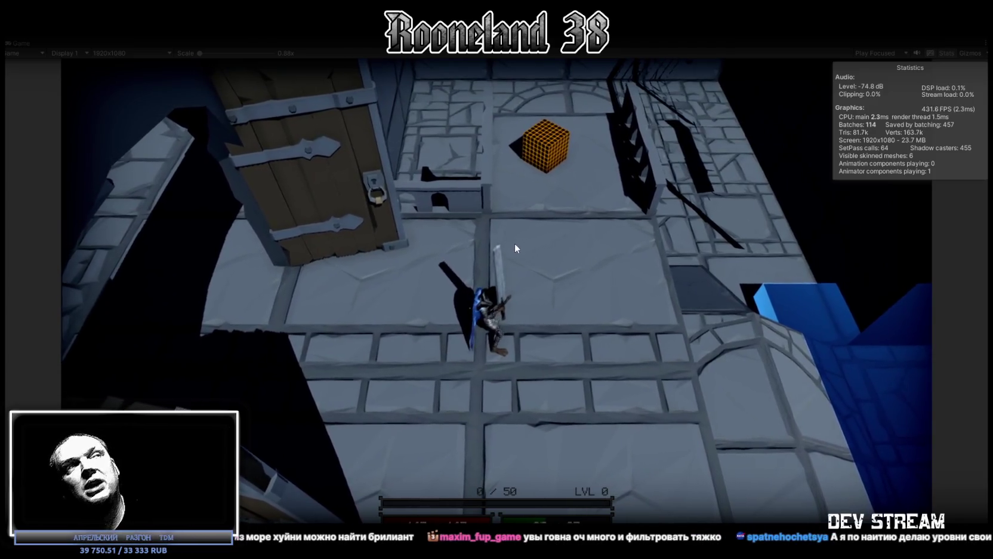
left_click(591, 248)
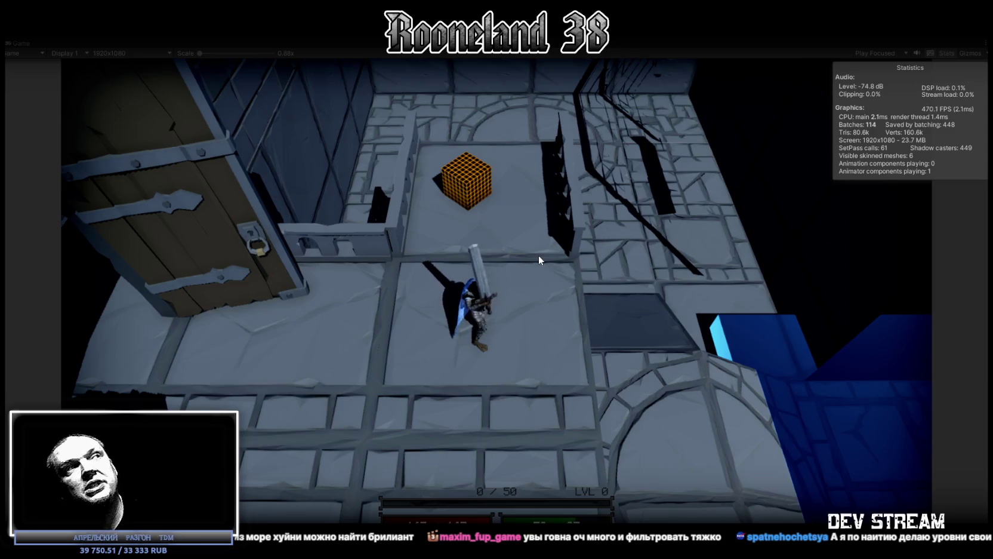
key("a")
key("a")
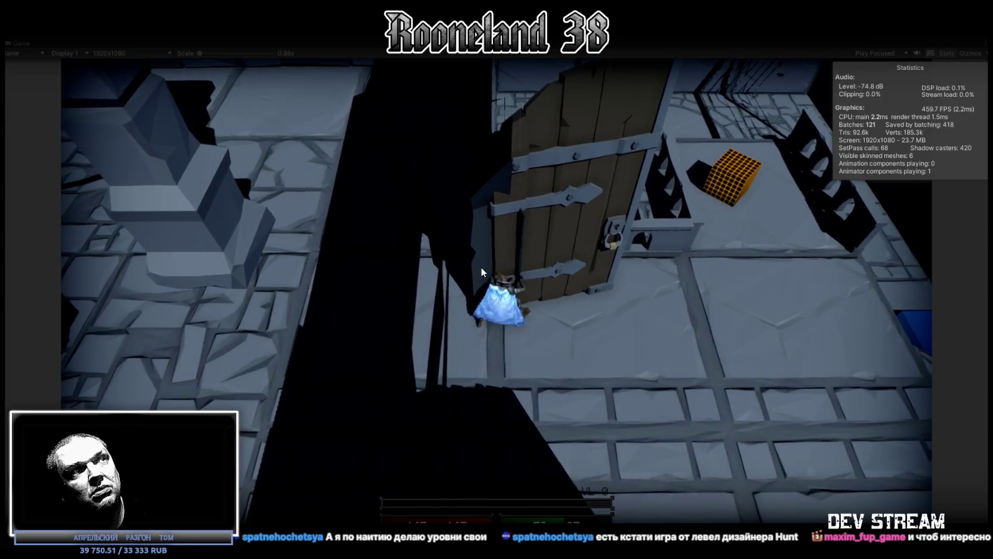
key("d")
key("d")
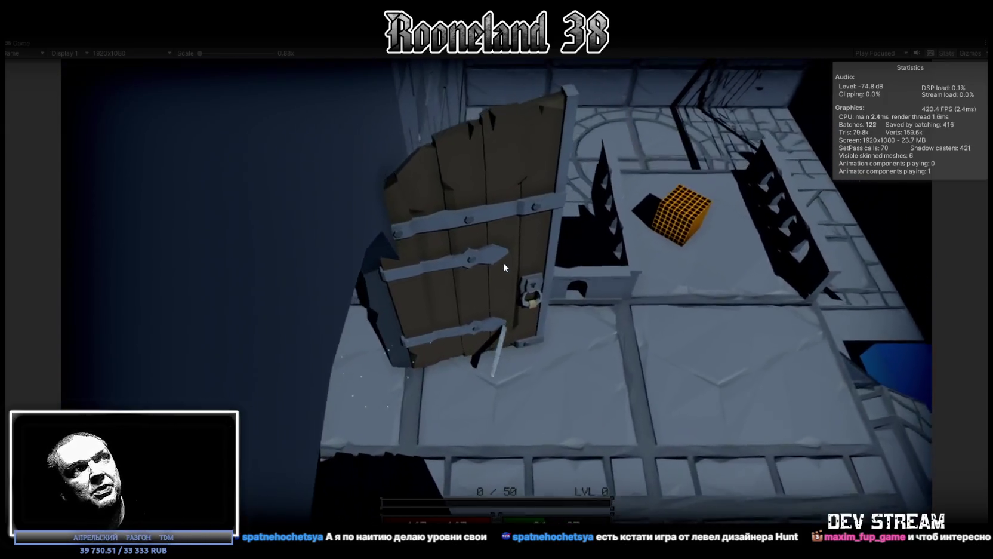
key("d")
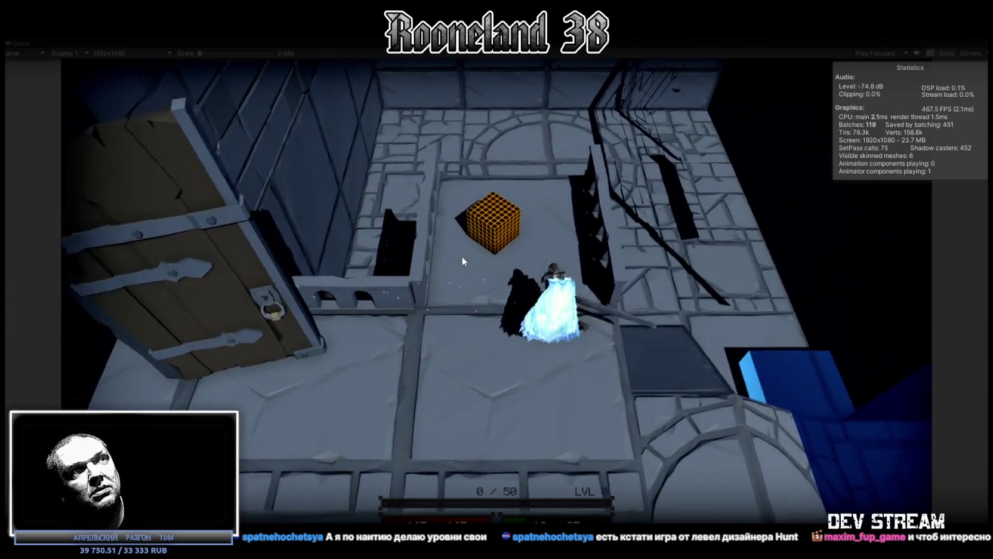
key("a")
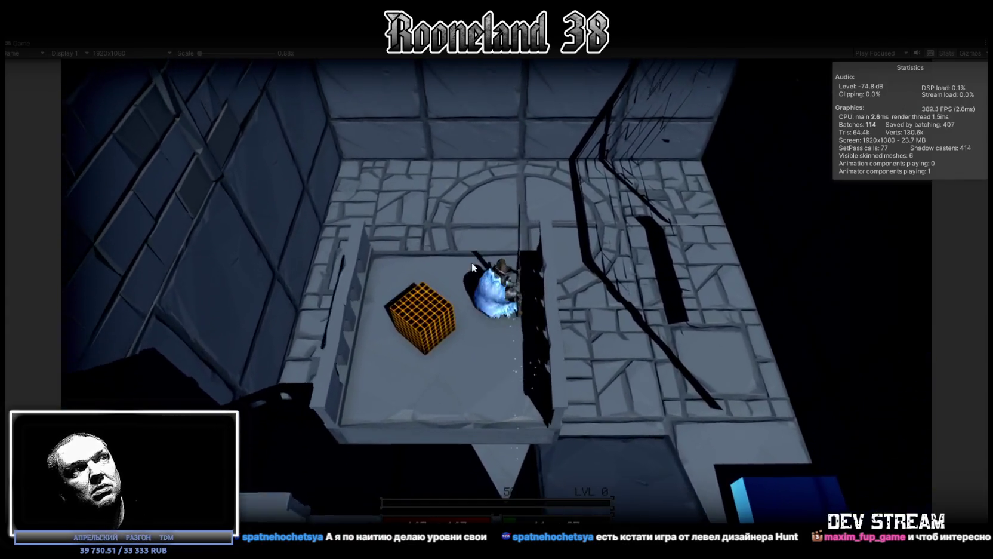
Repeatedly strike the orange cube with the sword while crossing the stone platform.
left_click(502, 297)
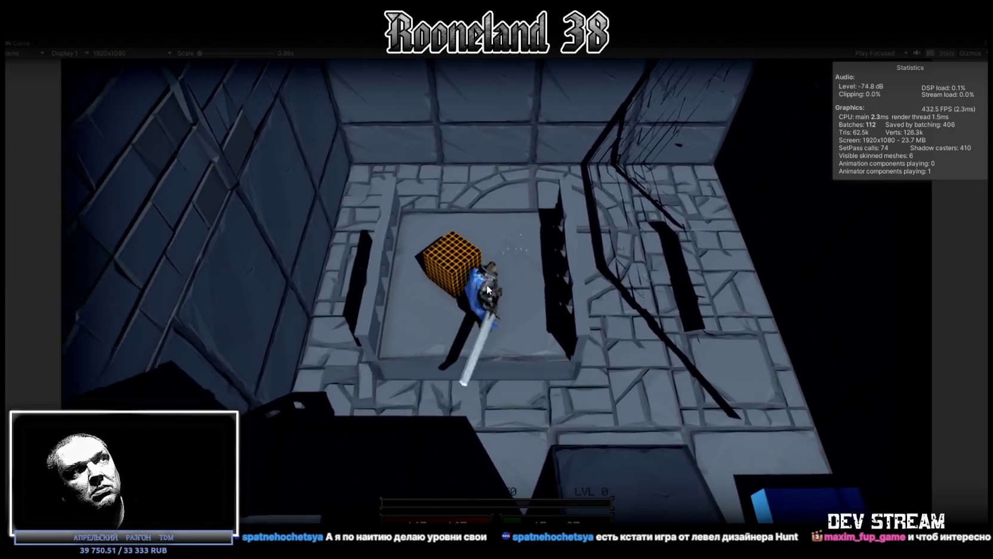
key("d")
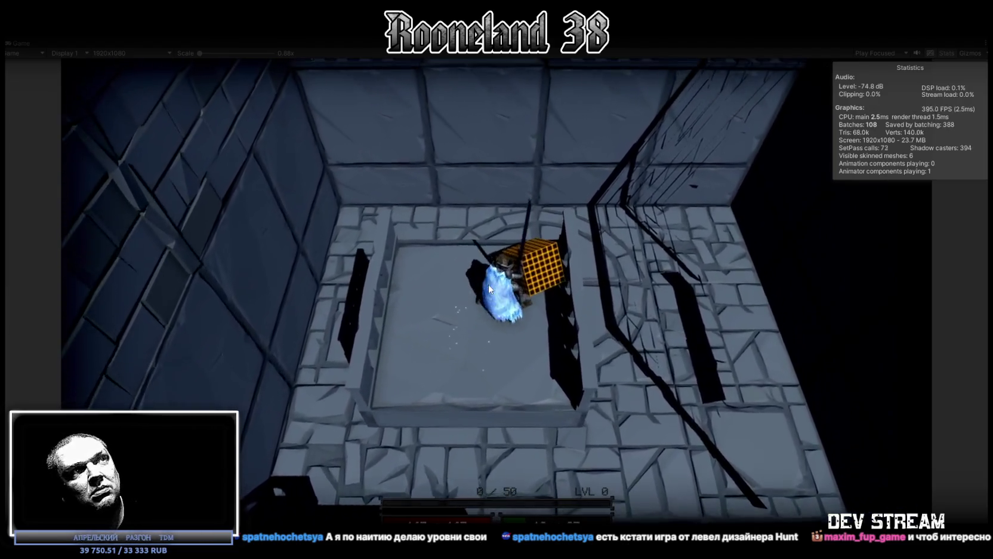
left_click(490, 289)
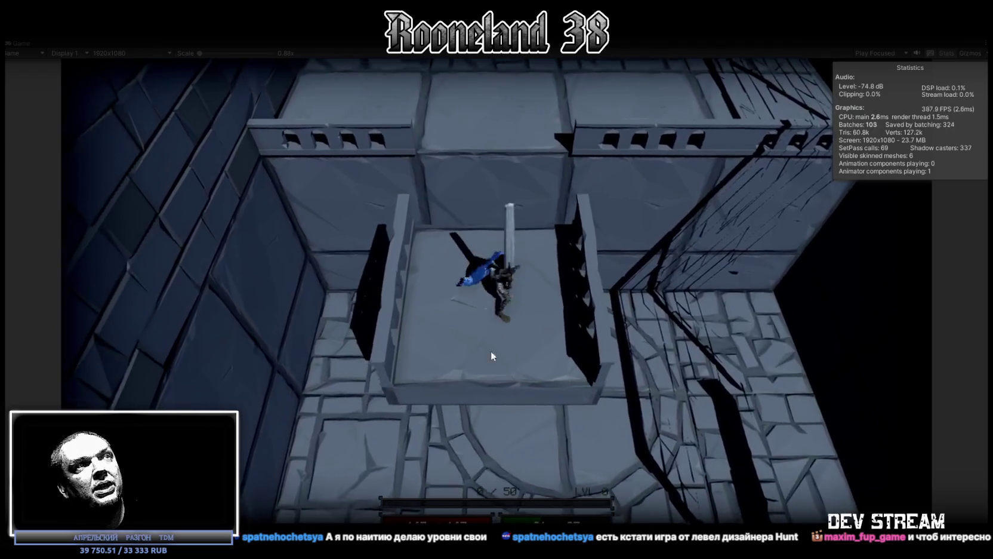
left_click(516, 269)
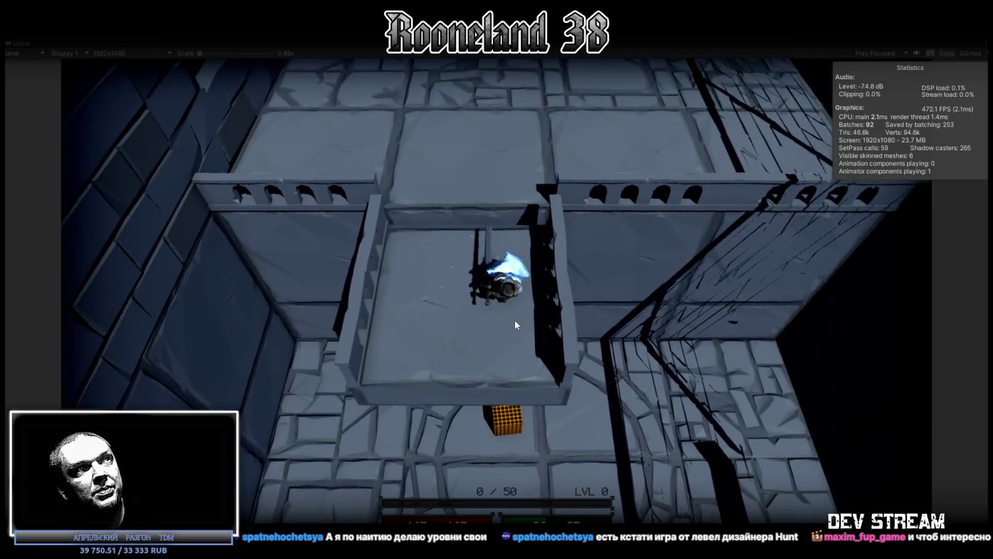
left_click(514, 320)
left_click(515, 319)
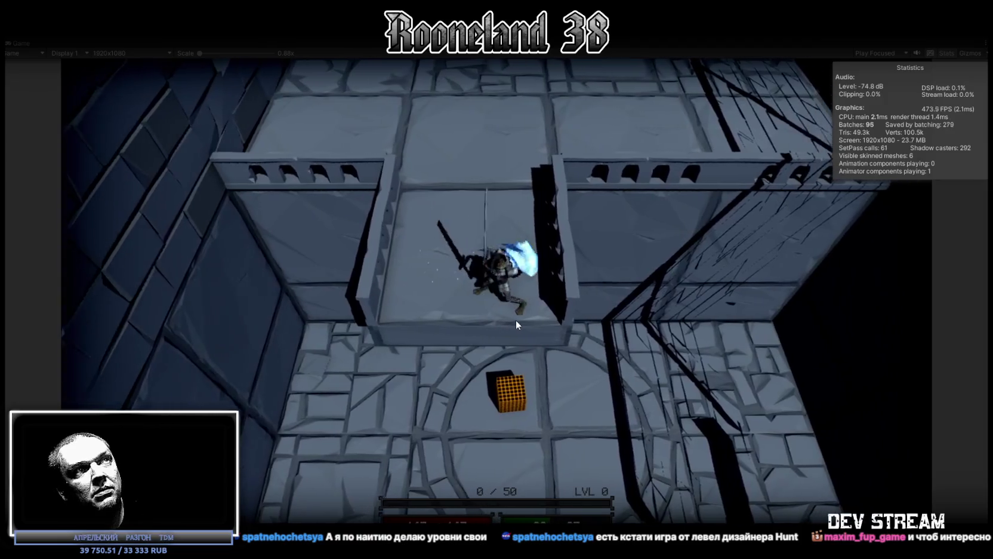
left_click(517, 315)
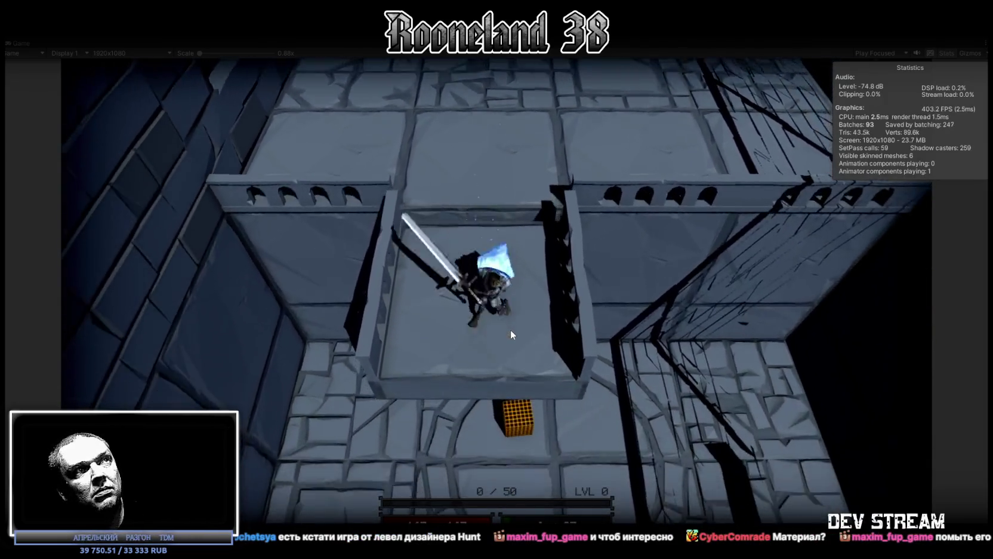
left_click(510, 329)
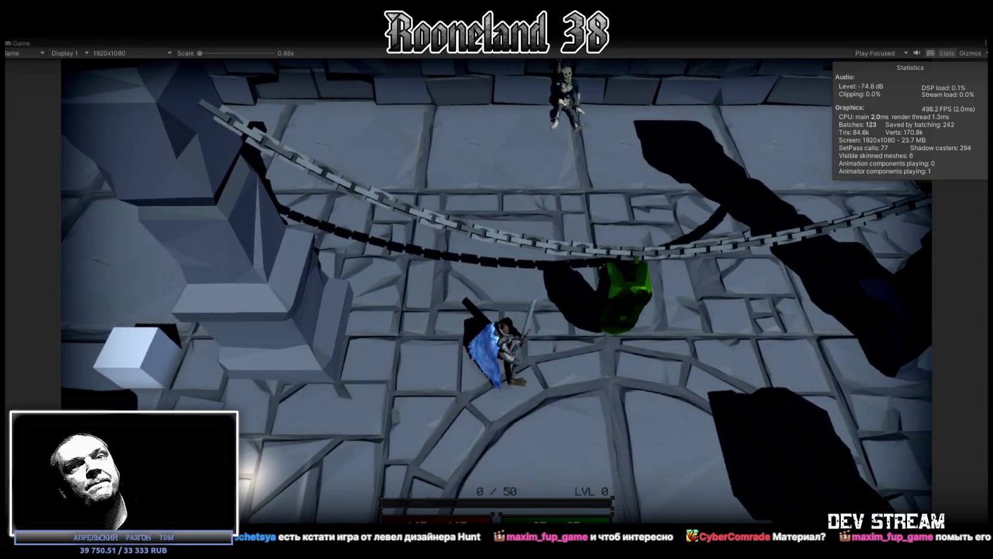
Stop play mode with Ctrl+P and switch to the Blockbench RPGwpn1 project.
key("ctrl+p")
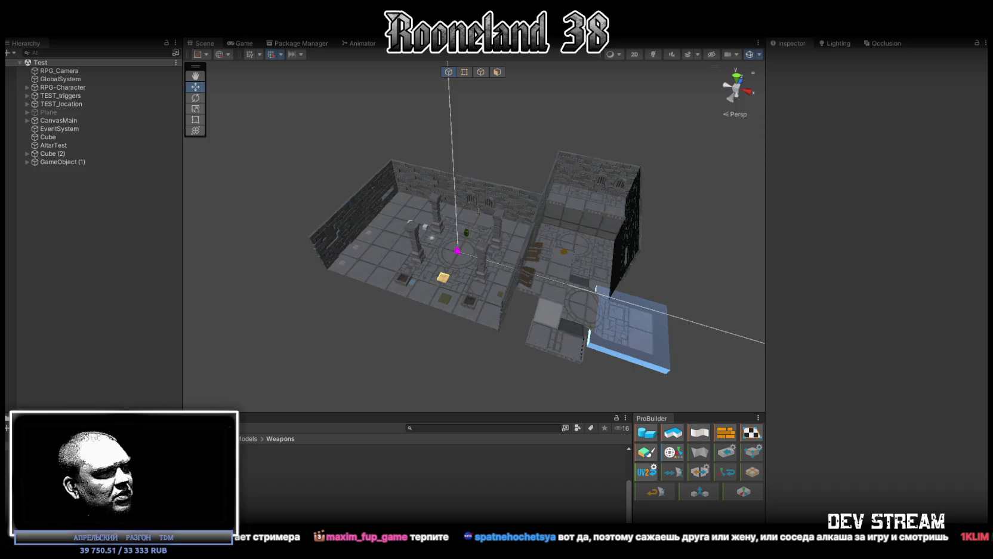
key("alt+Tab")
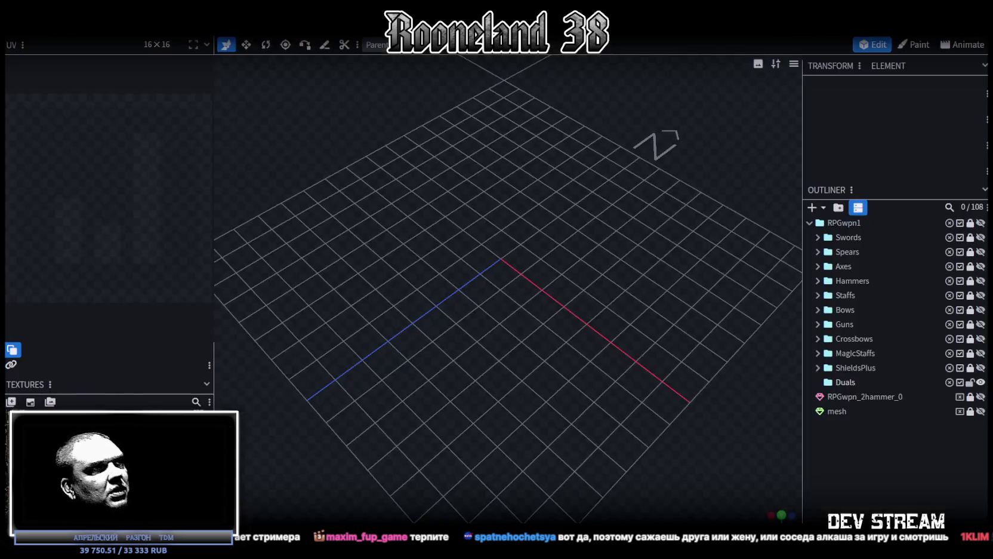
Expand ShieldsPlus and preview the RPGwpn_Shield_W_1 and RPGwpn_Shield_W_2 meshes.
scroll(560, 328, "down", 5)
left_click_drag(561, 328, 465, 416)
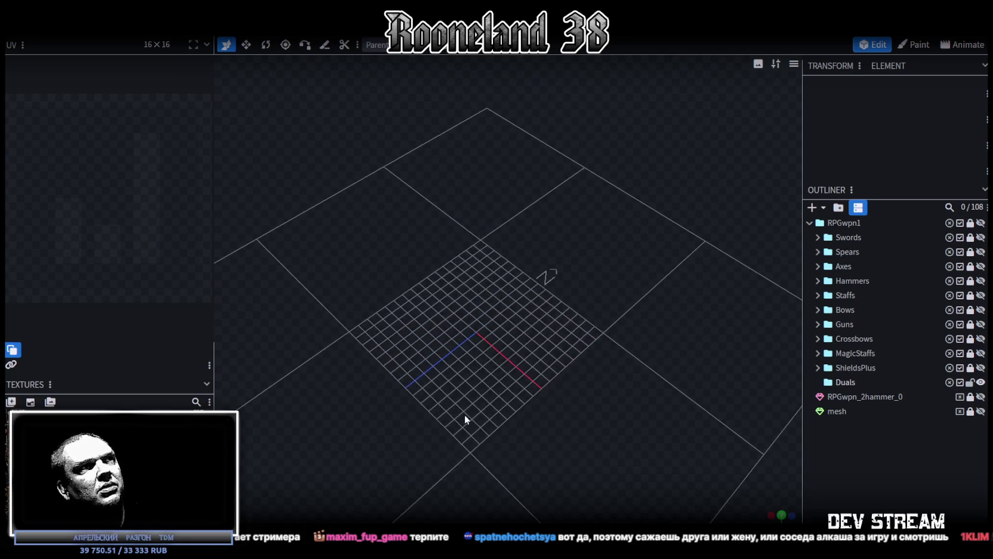
scroll(512, 394, "up", 3)
left_click_drag(512, 395, 494, 481)
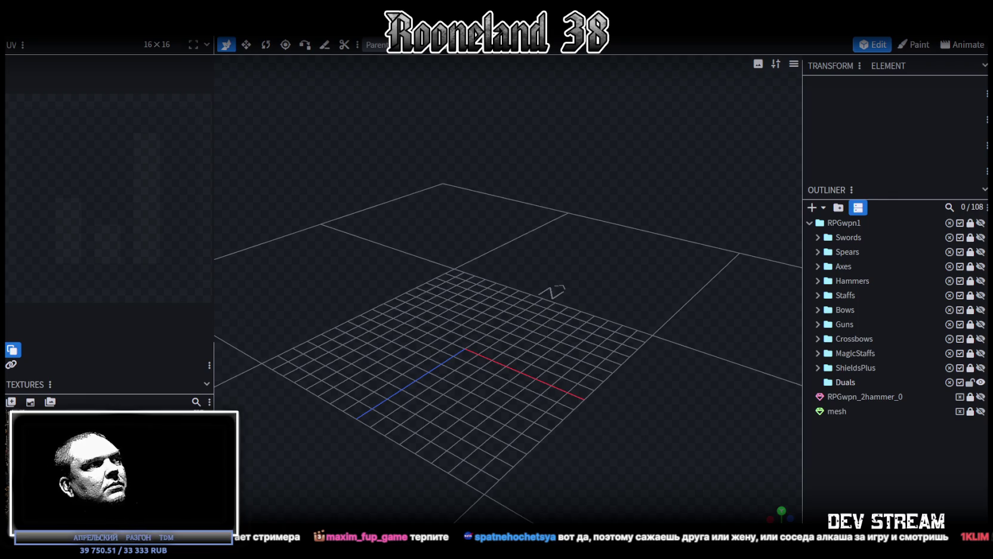
left_click(818, 368)
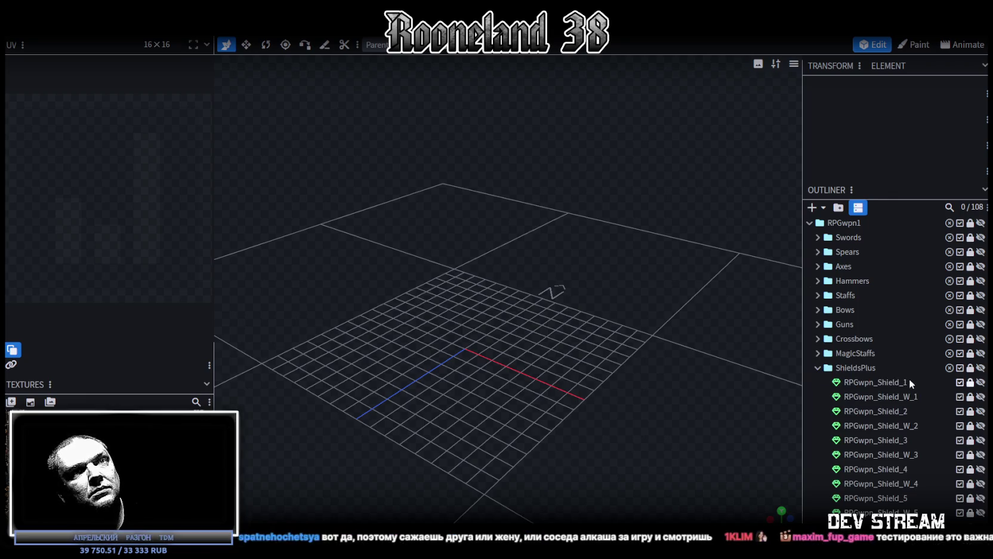
left_click(980, 396)
left_click(980, 396)
left_click(980, 426)
left_click(980, 426)
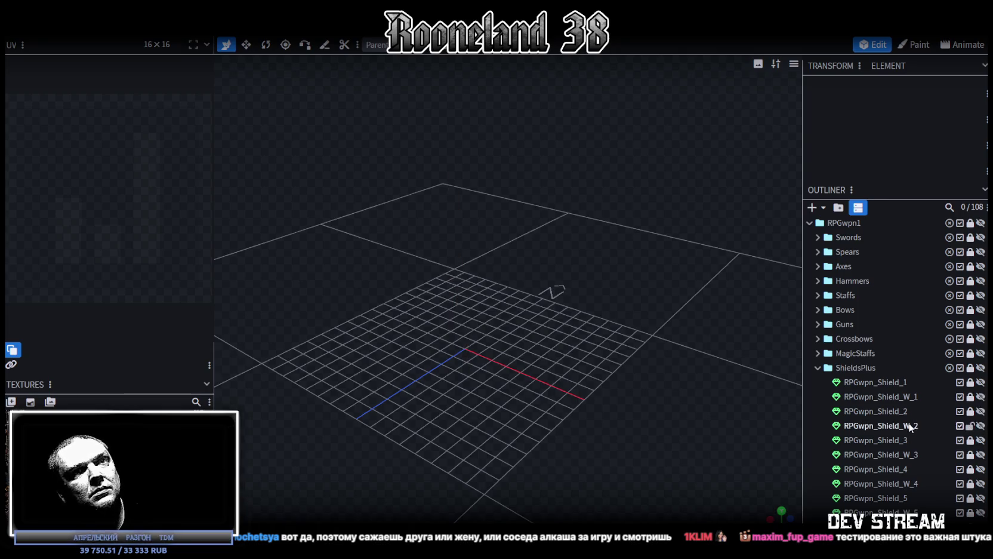
Duplicate RPGwpn_Shield_W_2 and move the copy into the Duals folder.
left_click(966, 426)
key("ctrl+d")
left_click_drag(878, 439, 873, 399)
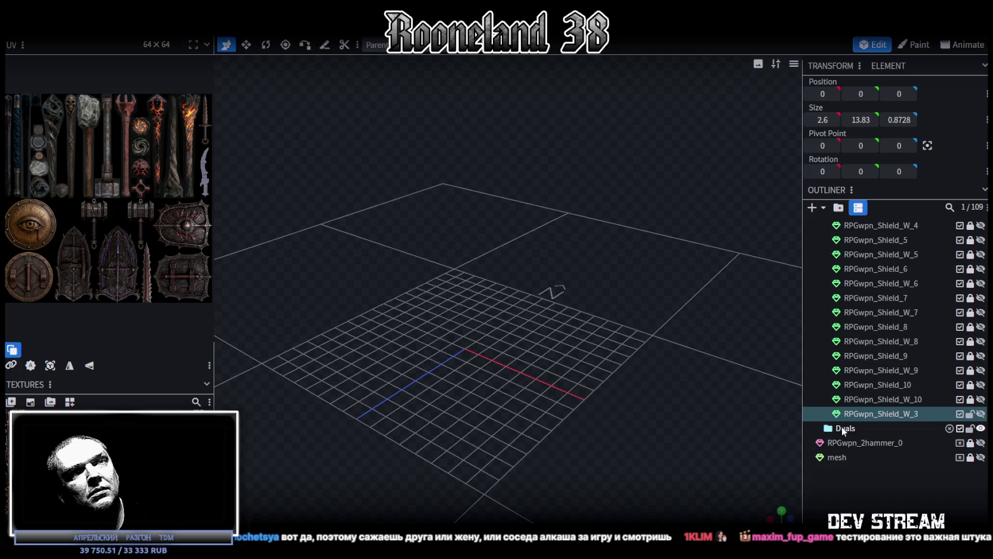
left_click_drag(860, 414, 848, 428)
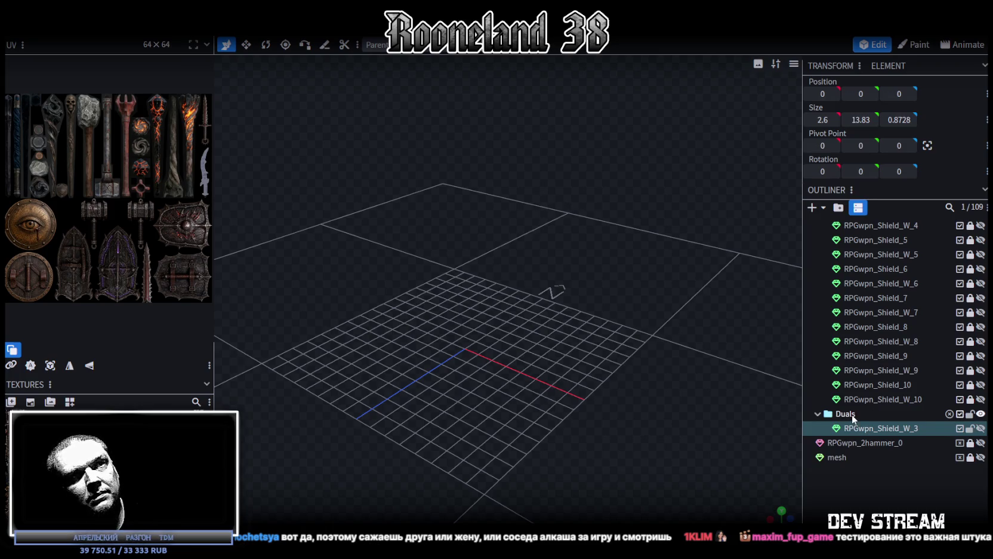
double_click(854, 416)
left_click(887, 429)
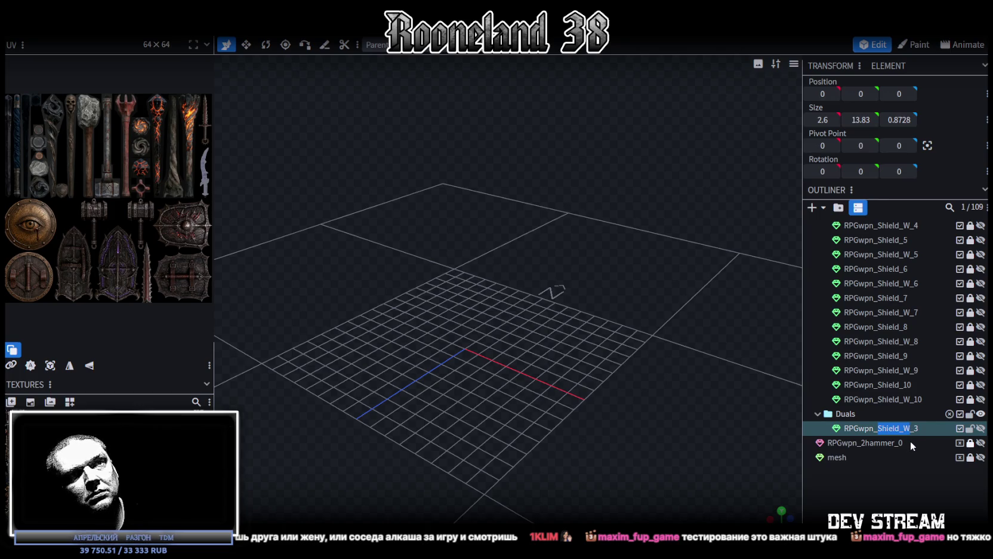
left_click(845, 414)
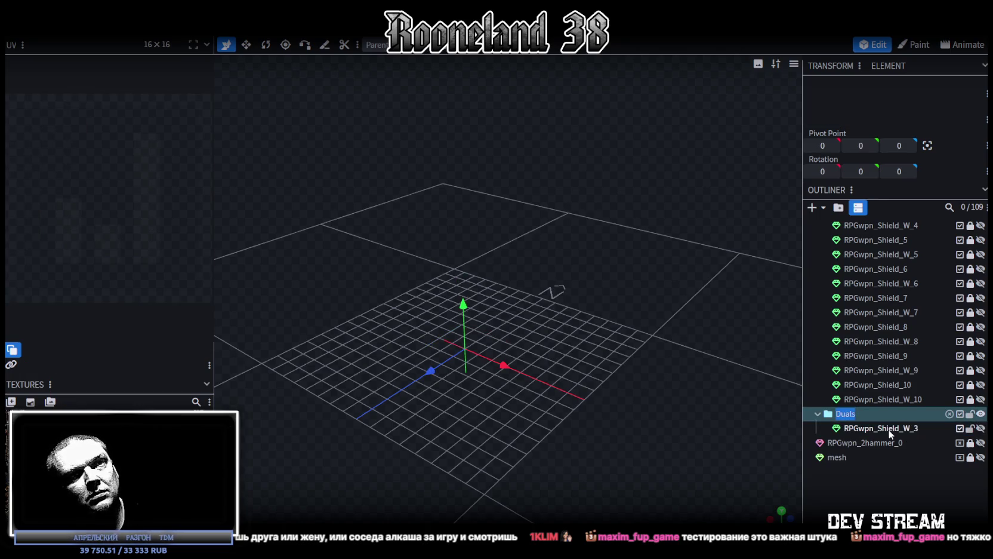
Rename the copy RPGwpn_Dual_1 and make its sword visible in the viewport.
double_click(889, 428)
left_click(880, 428)
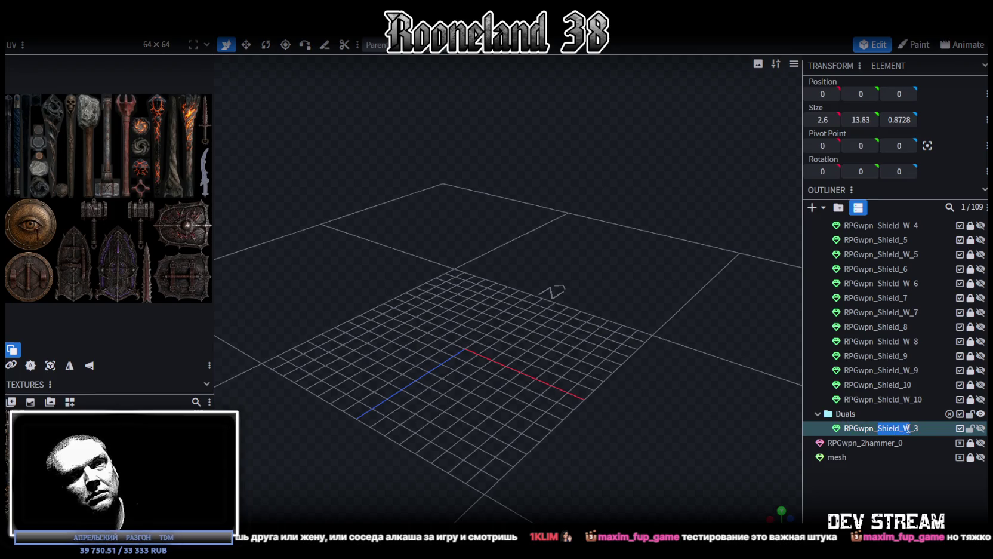
type("Dua")
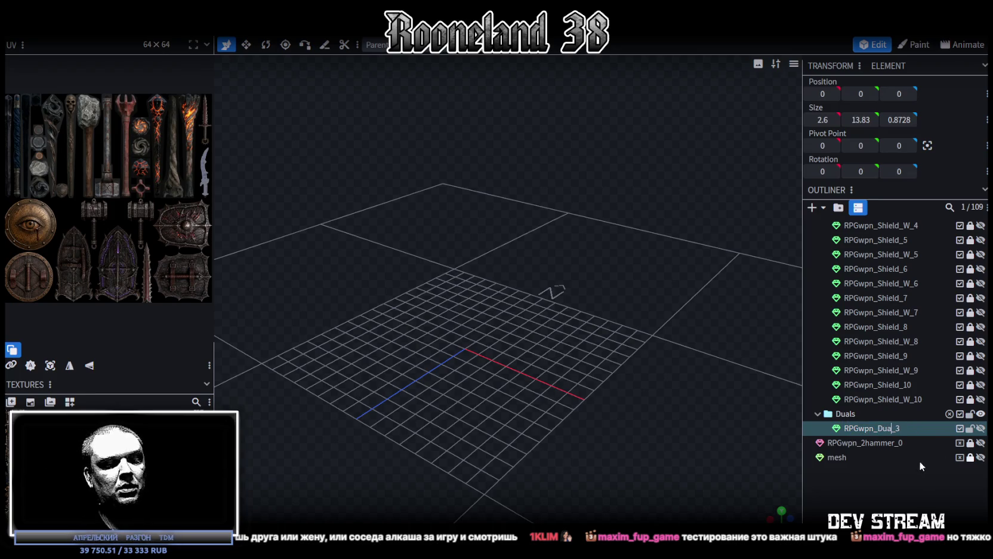
type("l")
key("End")
key("BackSpace")
type("1")
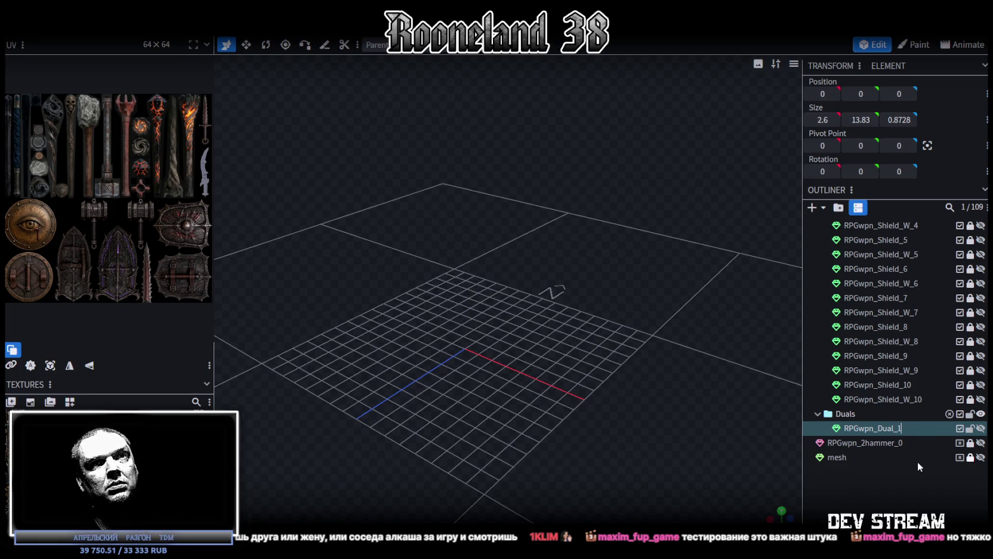
left_click(980, 427)
scroll(463, 97, "up", 3)
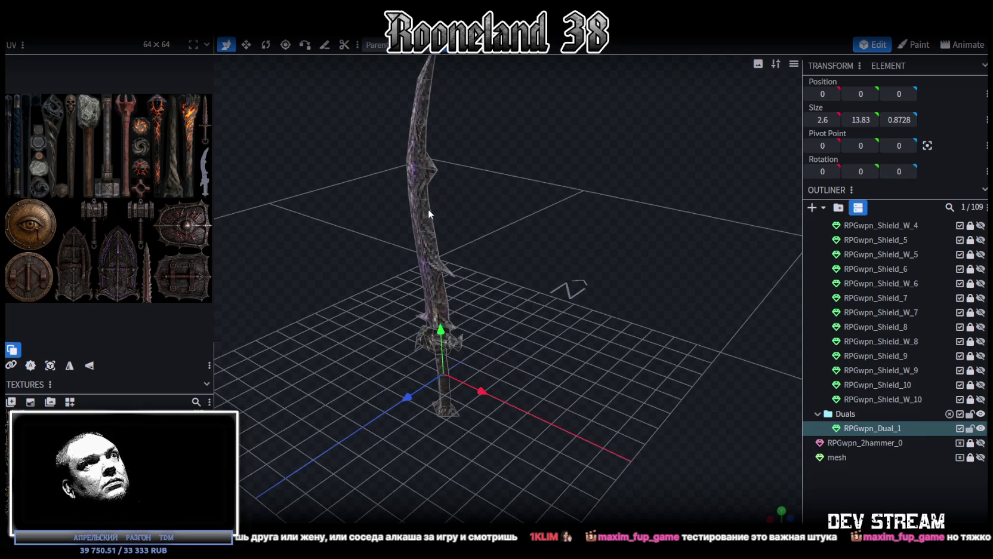
Apply the PRG_wpn6.png texture to every face of the sword.
double_click(439, 227)
right_click(428, 245)
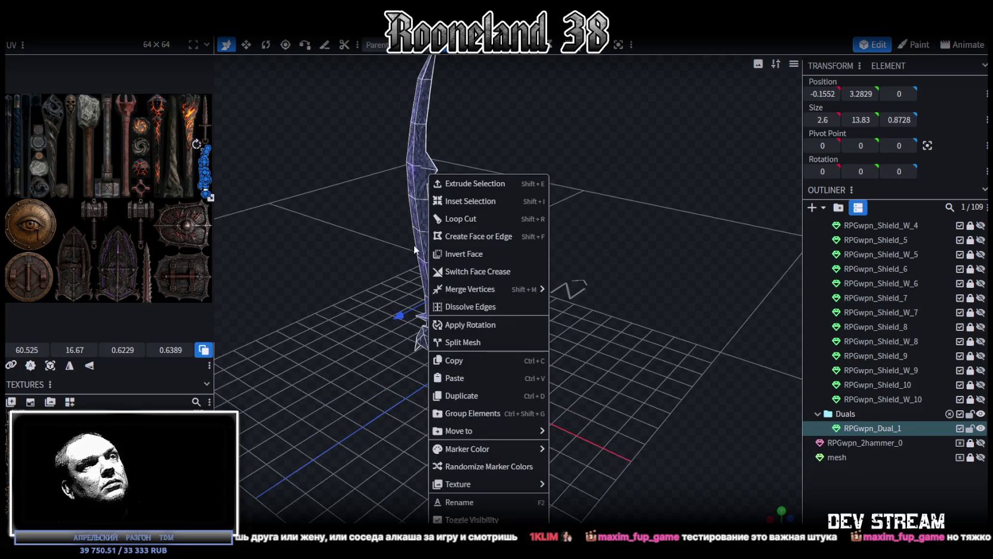
mouse_move(458, 483)
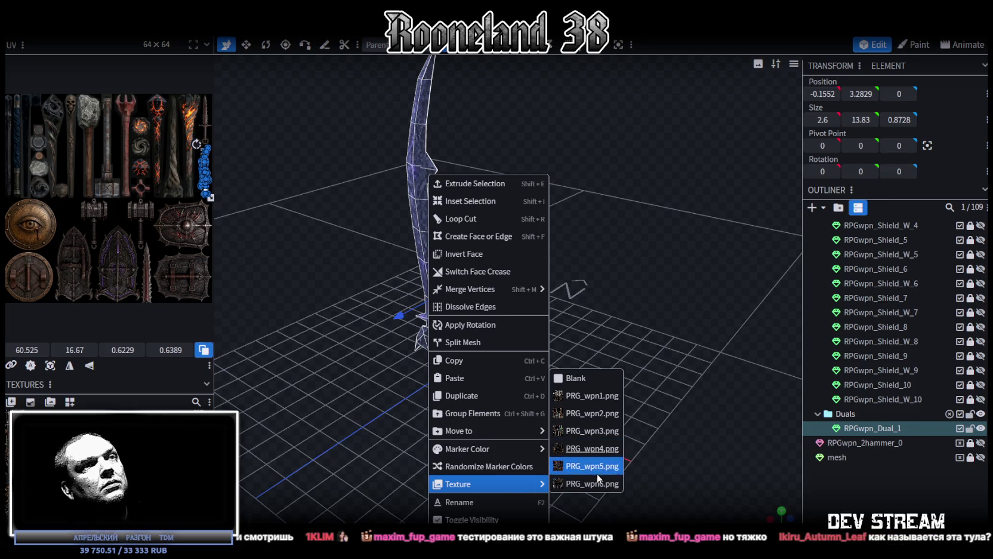
left_click(590, 484)
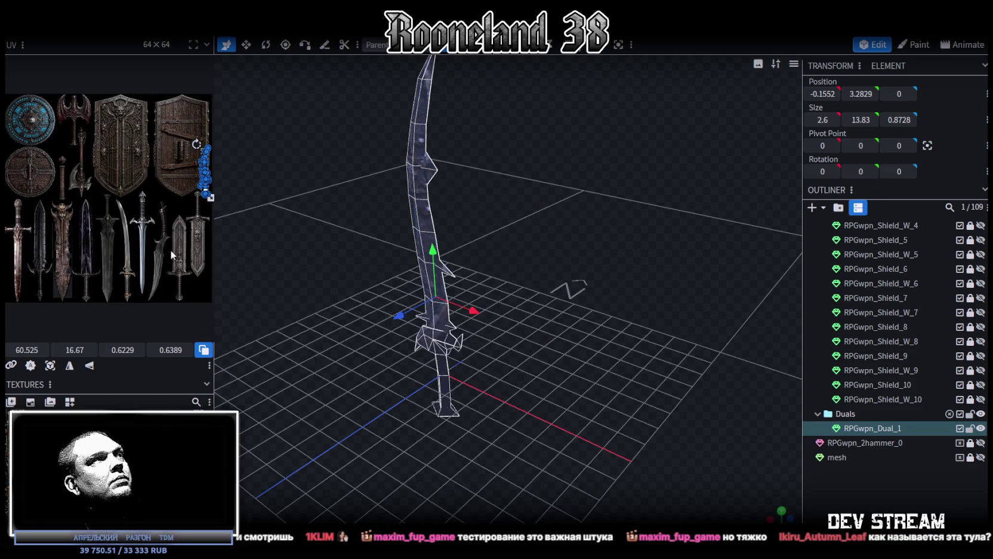
mouse_move(355, 335)
left_mouse_down()
mouse_move(568, 388)
mouse_move(566, 326)
mouse_move(537, 308)
mouse_move(535, 321)
left_mouse_up()
mouse_move(585, 359)
left_mouse_down()
mouse_move(558, 305)
mouse_move(576, 346)
left_mouse_up()
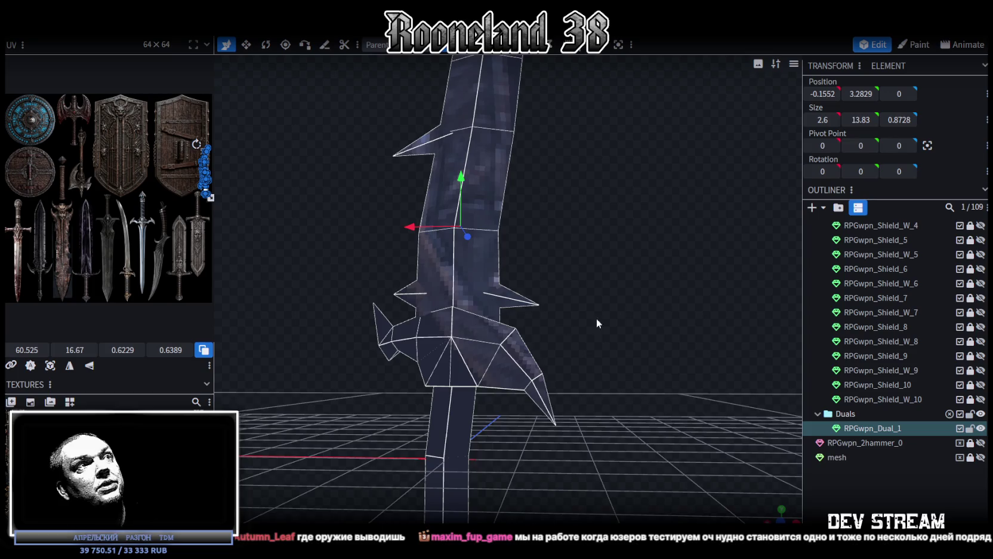
Select a guard piece of the sword and lower it by 0.2 on Y.
scroll(603, 286, "down", 3)
mouse_move(611, 248)
left_mouse_down()
mouse_move(584, 254)
mouse_move(625, 304)
mouse_move(632, 289)
left_mouse_up()
scroll(590, 260, "up", 4)
scroll(632, 298, "down", 3)
scroll(637, 288, "up", 3)
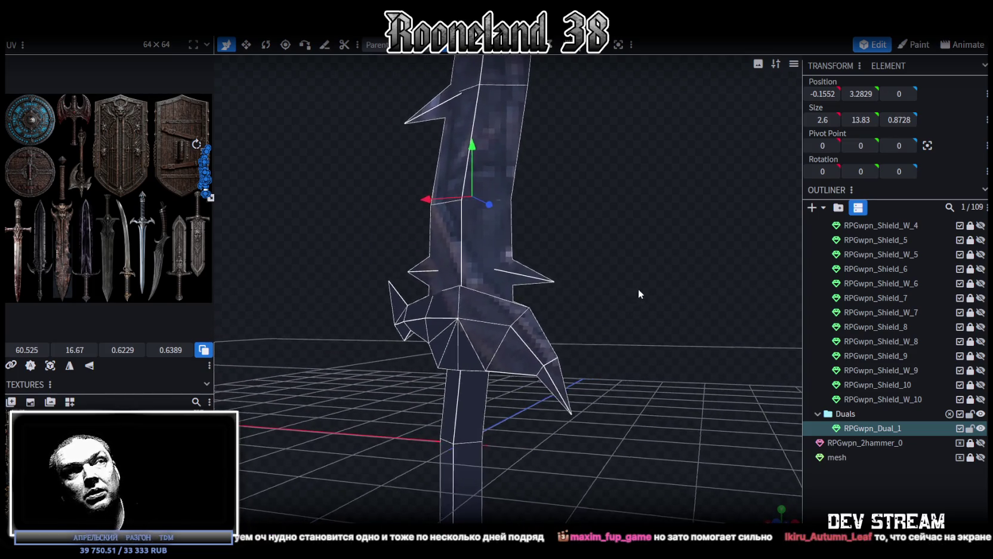
scroll(637, 288, "down", 3)
mouse_move(639, 297)
left_mouse_down()
mouse_move(623, 259)
mouse_move(583, 277)
left_mouse_up()
scroll(603, 243, "up", 3)
left_click(569, 285)
scroll(545, 266, "up", 4)
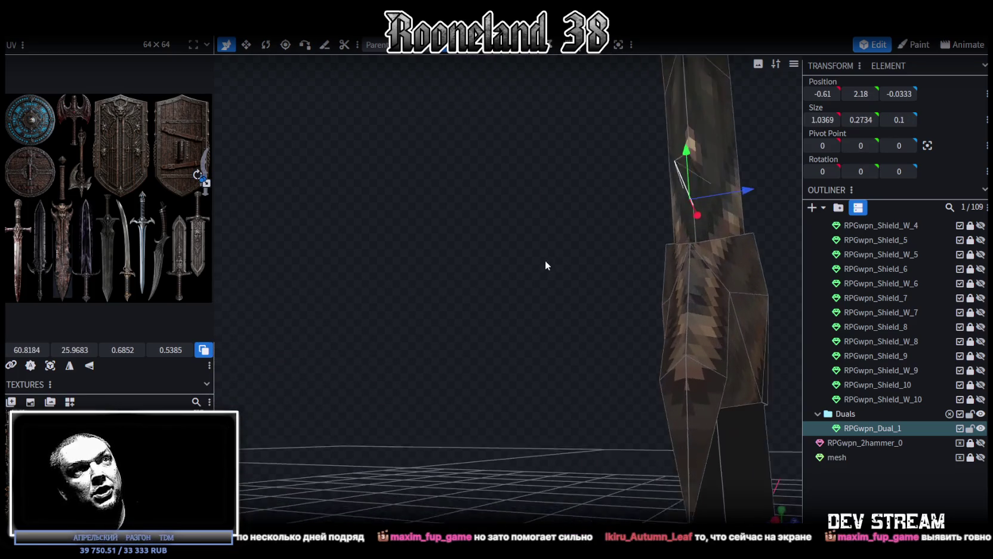
left_click(694, 194)
mouse_move(694, 197)
left_mouse_down()
mouse_move(621, 251)
mouse_move(568, 158)
mouse_move(566, 174)
left_mouse_up()
left_click_drag(504, 209, 518, 228)
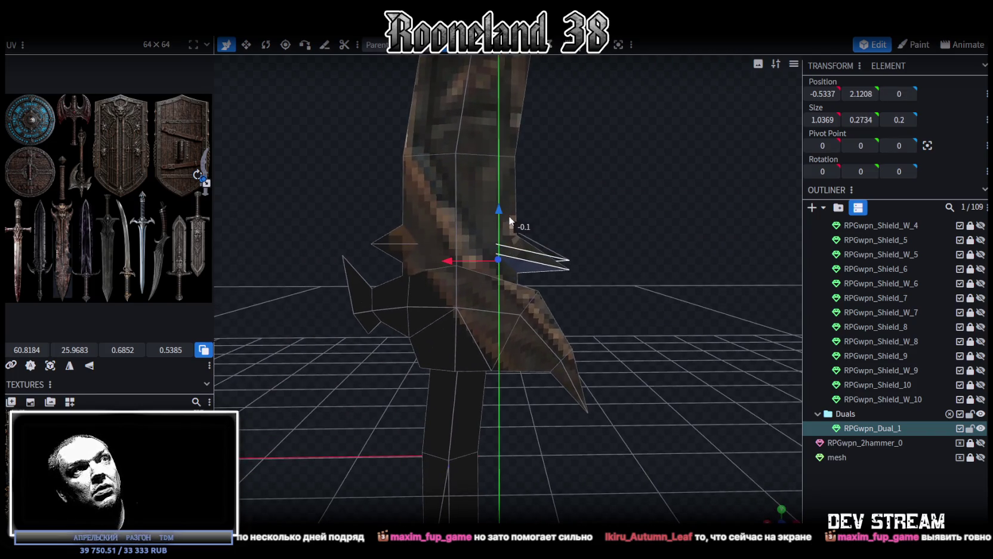
scroll(559, 162, "up", 2)
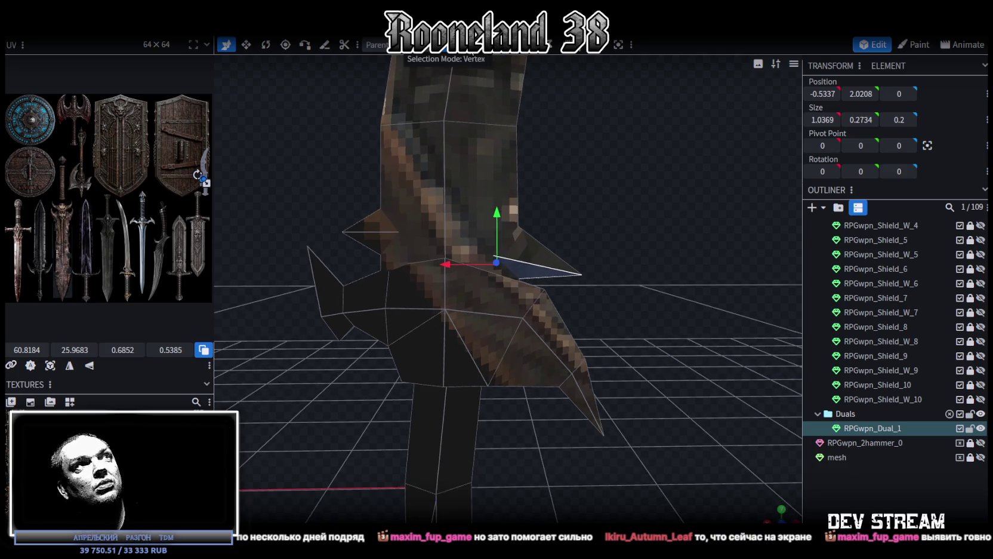
Move a guard spike tip vertex, then raise the left guard wing's vertex.
left_click(583, 276)
left_click_drag(582, 223, 578, 234)
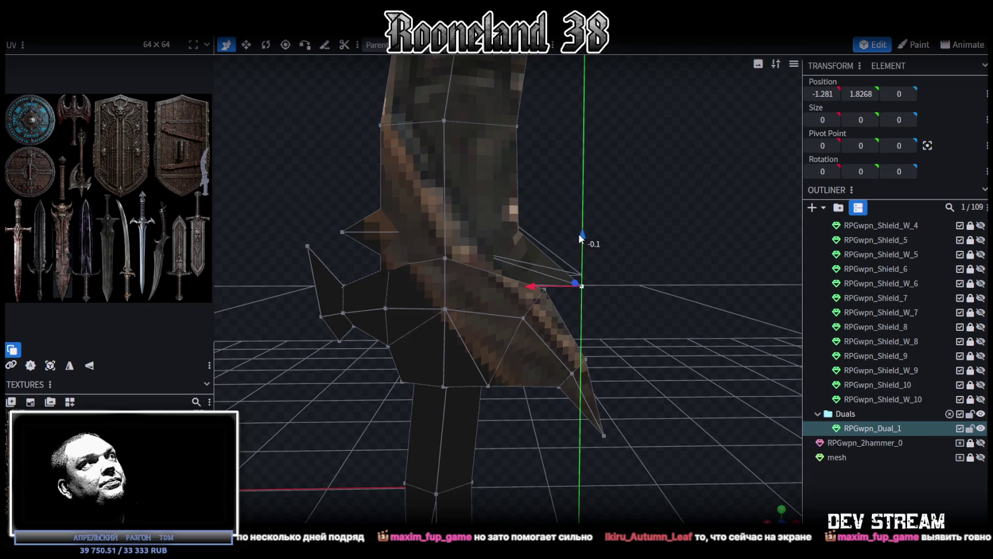
right_click_drag(359, 239, 442, 266)
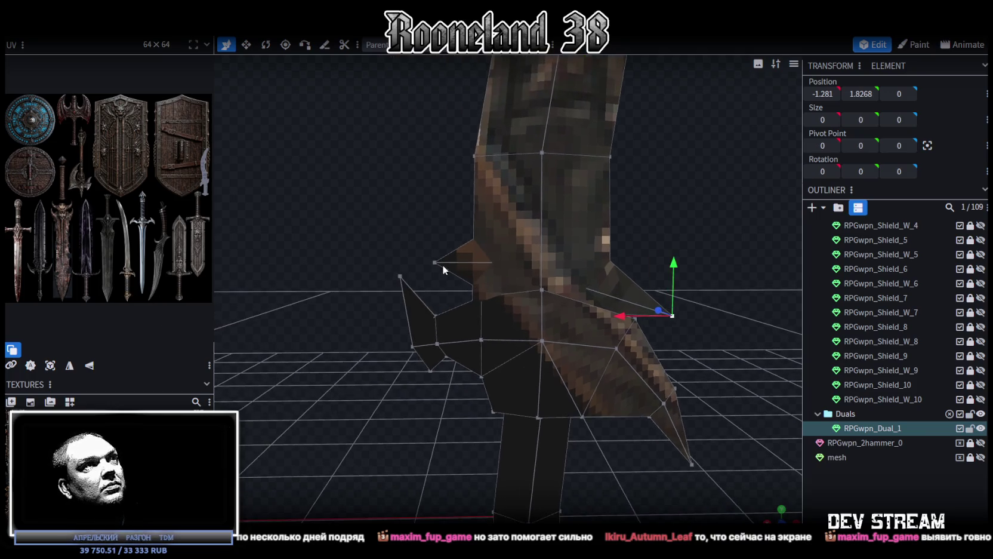
scroll(418, 251, "up", 2)
left_click(405, 247)
mouse_move(409, 192)
left_mouse_down()
mouse_move(408, 161)
mouse_move(409, 170)
left_mouse_up()
scroll(136, 262, "up", 2)
scroll(136, 263, "up", 2)
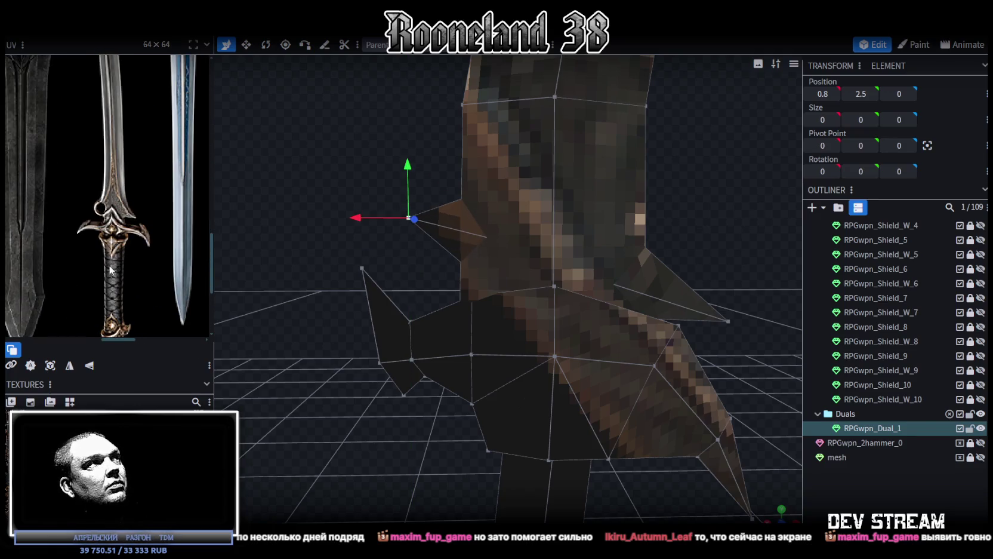
mouse_move(320, 168)
left_mouse_down()
mouse_move(331, 181)
mouse_move(386, 96)
left_mouse_up()
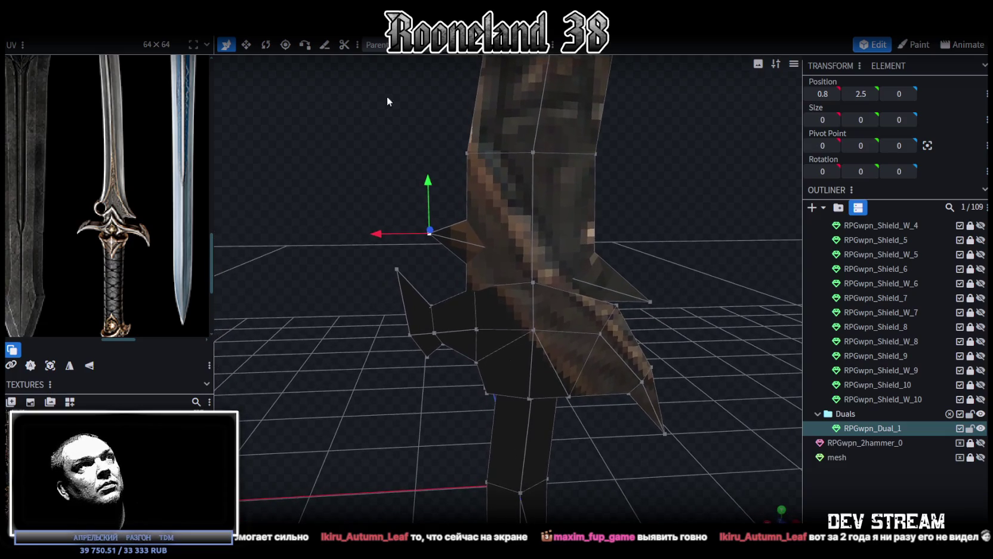
Shift a guard wing face sideways by 0.2 and nudge the left wing vertex in depth.
left_click(451, 224)
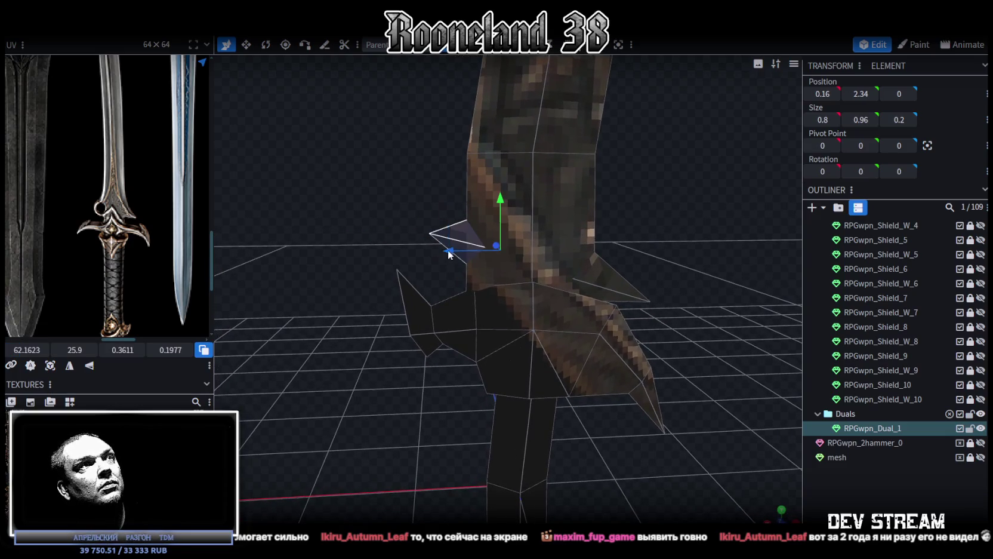
left_click_drag(414, 247, 431, 251)
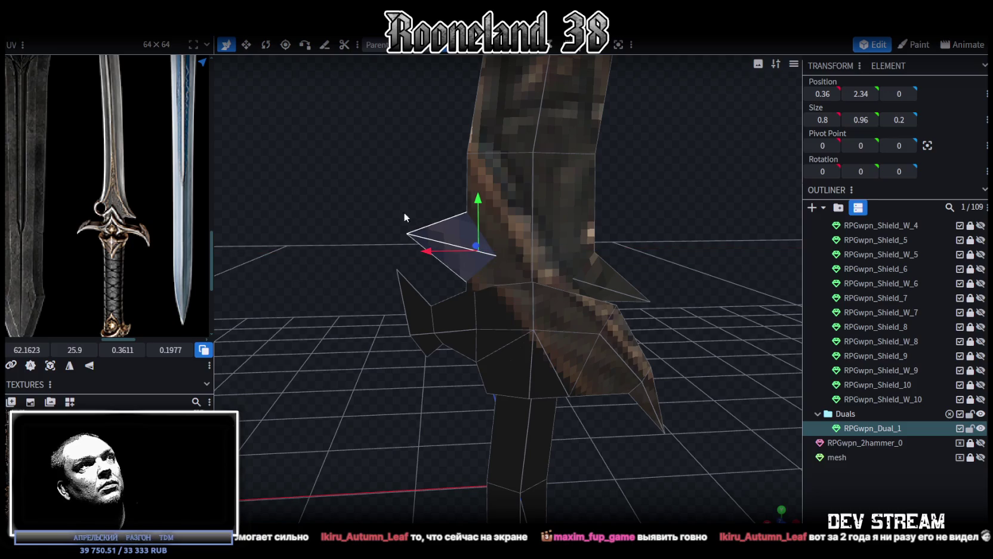
left_click(531, 45)
left_click(407, 234)
mouse_move(364, 237)
left_mouse_down()
mouse_move(400, 233)
mouse_move(368, 233)
left_mouse_up()
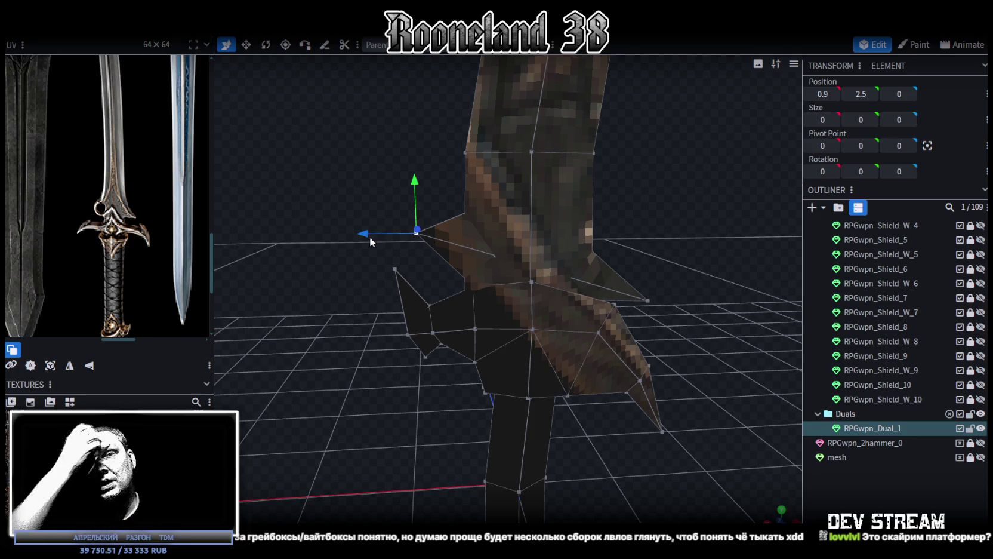
mouse_move(403, 204)
left_mouse_down()
mouse_move(383, 249)
mouse_move(421, 316)
mouse_move(530, 312)
mouse_move(700, 249)
mouse_move(611, 231)
mouse_move(710, 271)
mouse_move(535, 307)
mouse_move(503, 299)
mouse_move(531, 266)
left_mouse_up()
Save the model as RPGweapon.bbmodel and orbit around the weapon to inspect the guard.
key("ctrl+s")
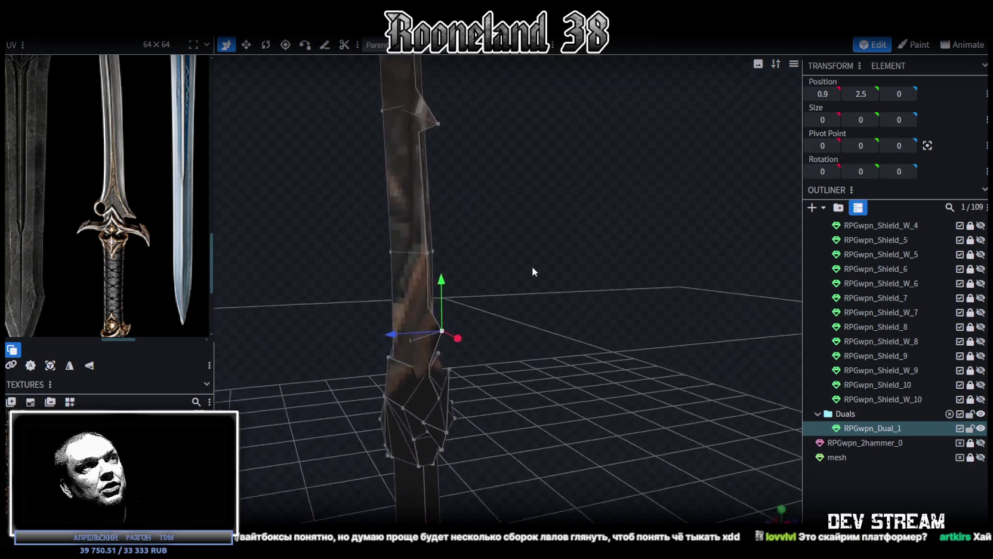
scroll(418, 280, "up", 3)
mouse_move(326, 297)
left_mouse_down()
mouse_move(355, 260)
mouse_move(158, 273)
mouse_move(422, 369)
mouse_move(422, 310)
mouse_move(729, 441)
mouse_move(712, 395)
mouse_move(641, 471)
mouse_move(639, 388)
mouse_move(623, 378)
mouse_move(634, 390)
mouse_move(644, 271)
left_mouse_up()
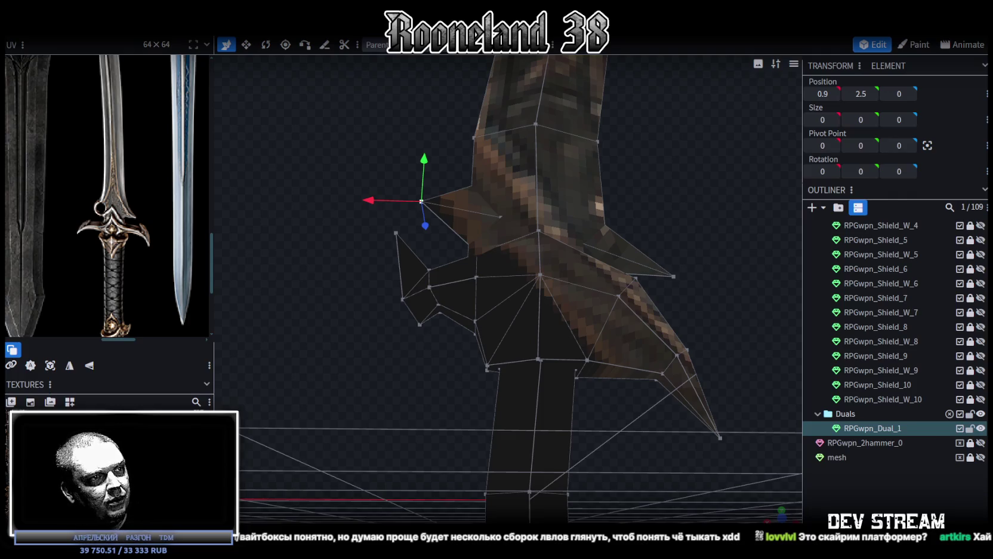
mouse_move(287, 394)
left_mouse_down()
mouse_move(332, 383)
mouse_move(344, 417)
mouse_move(350, 410)
left_mouse_up()
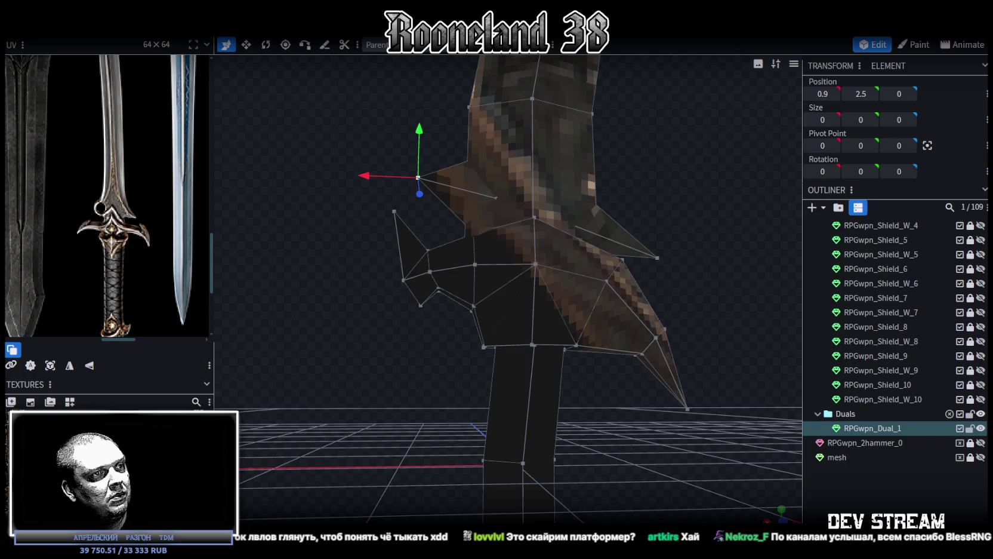
mouse_move(380, 411)
left_mouse_down()
mouse_move(396, 392)
mouse_move(395, 408)
mouse_move(514, 384)
mouse_move(613, 424)
mouse_move(613, 277)
mouse_move(505, 87)
left_mouse_up()
Shift a guard spike face along X, lengthen it along Y and raise it by 0.4.
left_click(588, 358)
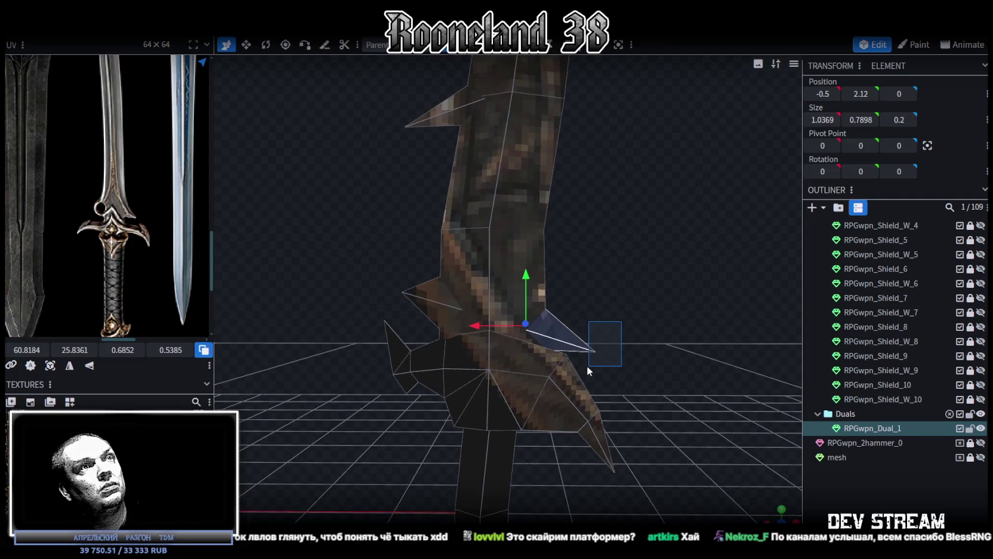
mouse_move(498, 322)
left_mouse_down()
mouse_move(503, 330)
mouse_move(493, 322)
left_mouse_up()
left_click_drag(680, 357, 650, 342)
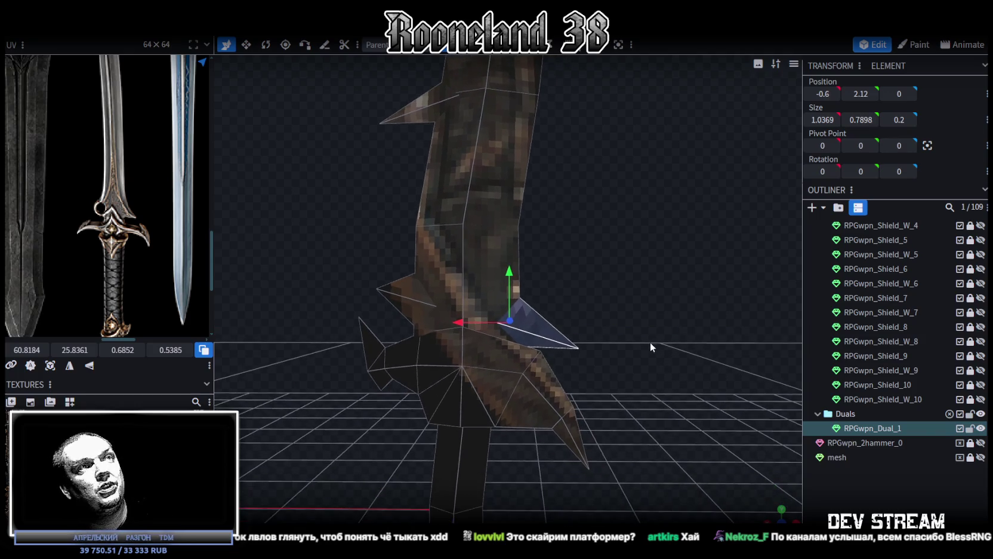
key("s")
left_click_drag(515, 274, 512, 253)
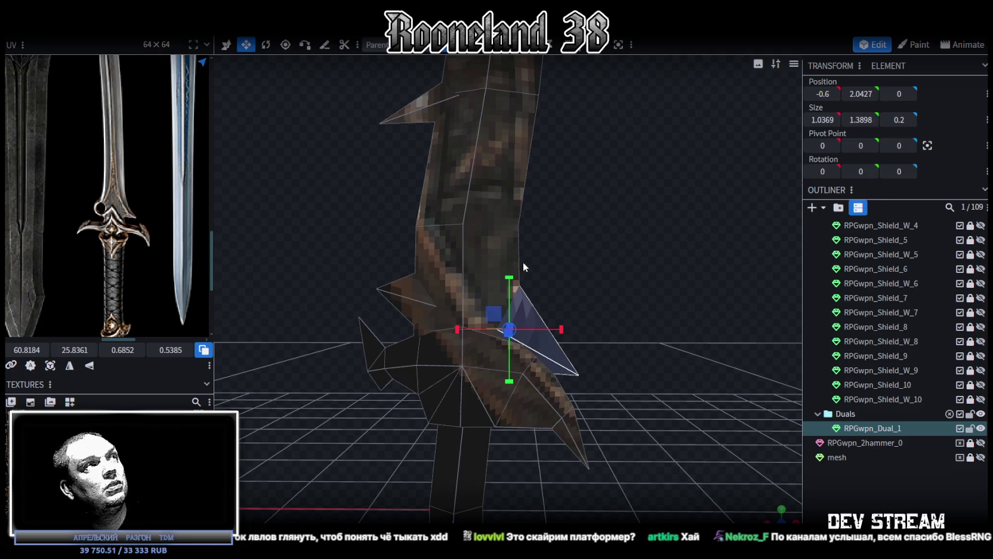
key("v")
mouse_move(512, 273)
left_mouse_down()
mouse_move(513, 251)
mouse_move(508, 258)
left_mouse_up()
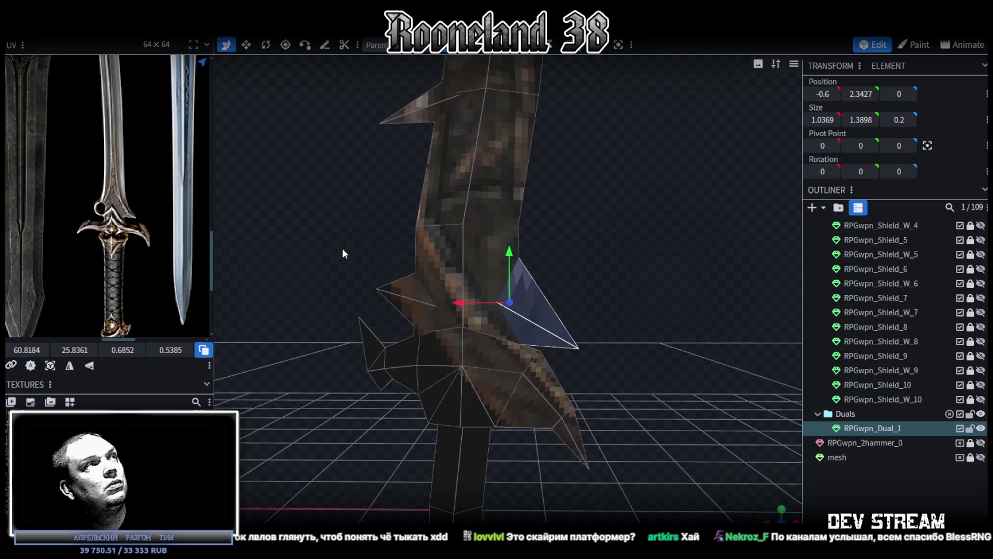
left_click_drag(342, 247, 358, 218)
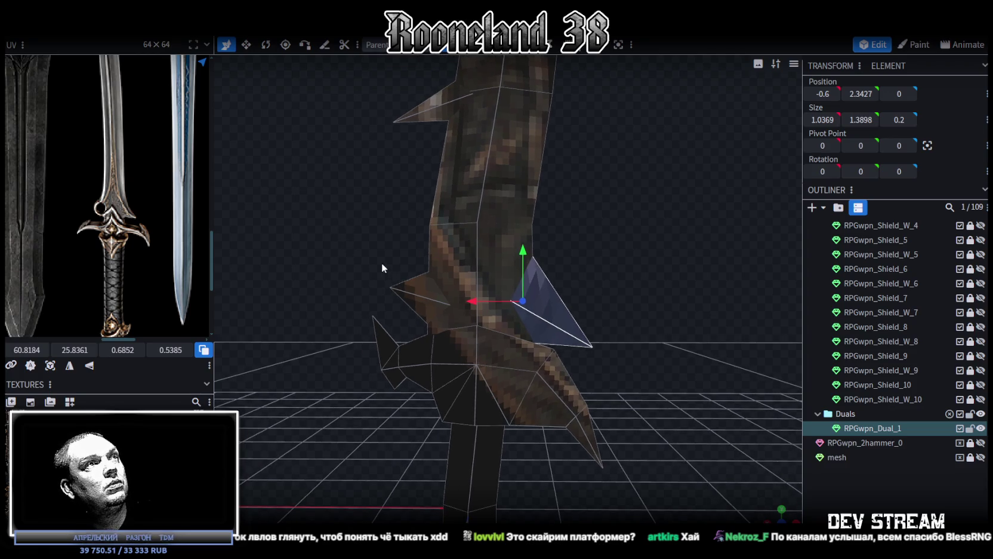
Stretch the left spike face to Size Y 1.56 and move it higher.
left_click(401, 293)
key("s")
left_click_drag(446, 249, 441, 231)
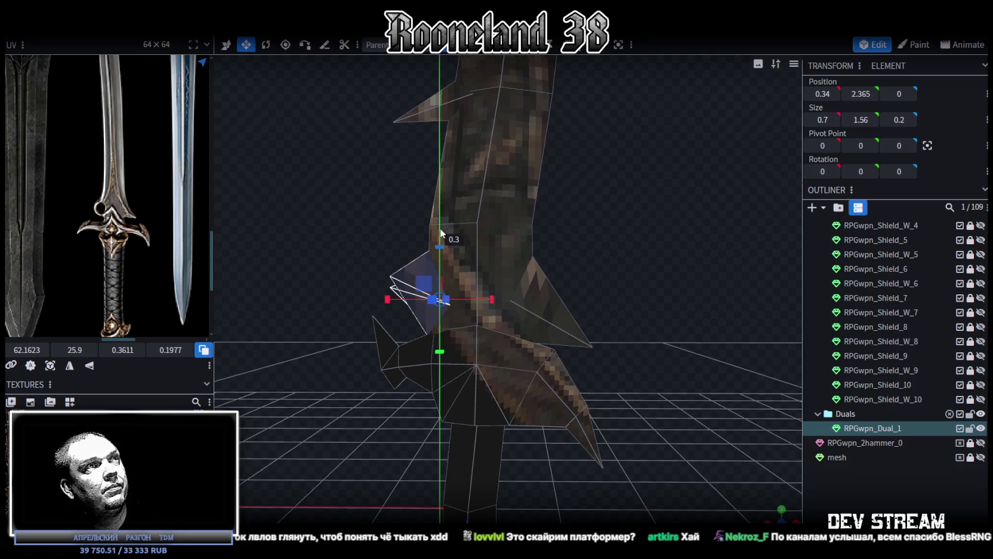
key("v")
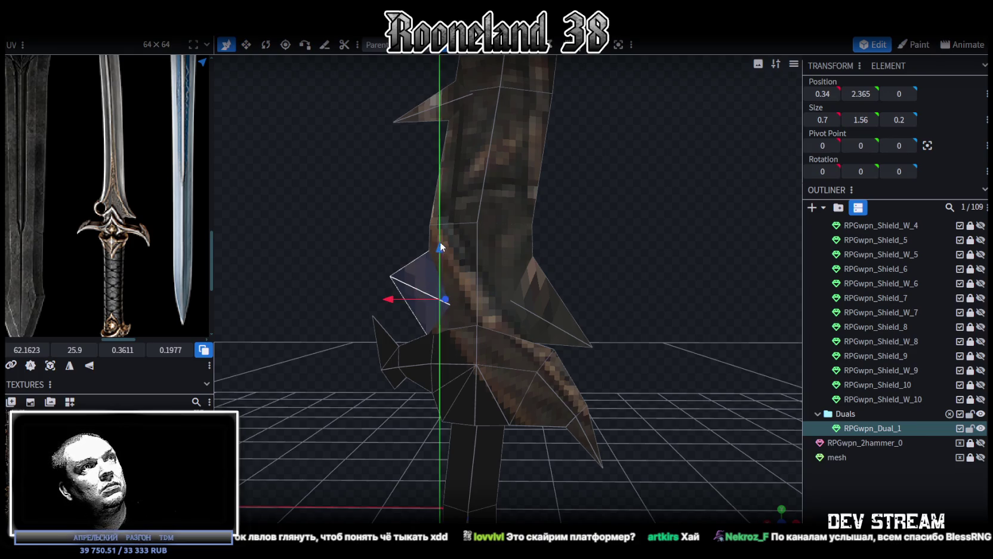
left_click_drag(440, 244, 441, 230)
Lift the guard's two bottom faces up by 0.4, leaving a flat section at height 1.4.
mouse_move(587, 314)
left_mouse_down()
mouse_move(438, 315)
mouse_move(484, 344)
mouse_move(655, 319)
mouse_move(634, 345)
mouse_move(617, 336)
mouse_move(657, 287)
mouse_move(557, 366)
mouse_move(538, 337)
left_mouse_up()
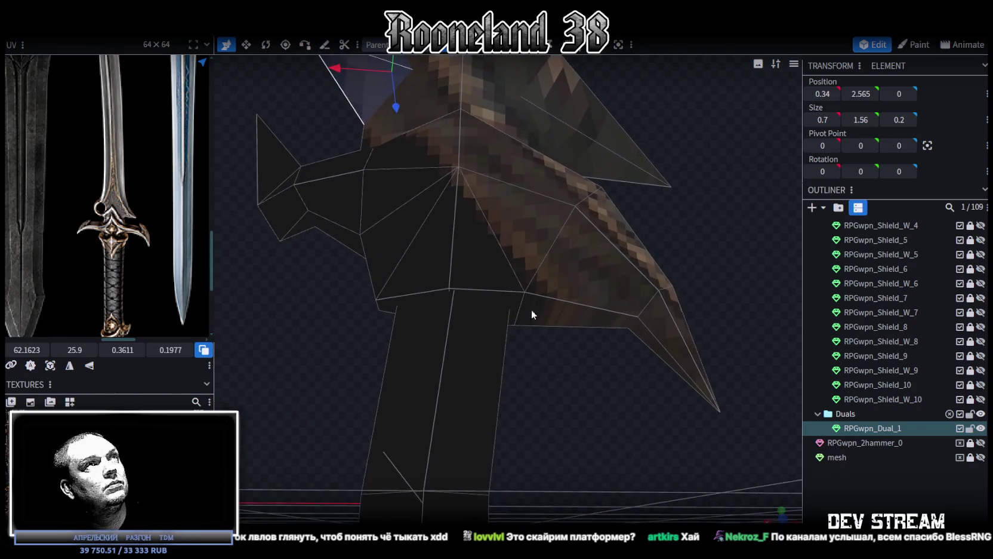
left_click(385, 306)
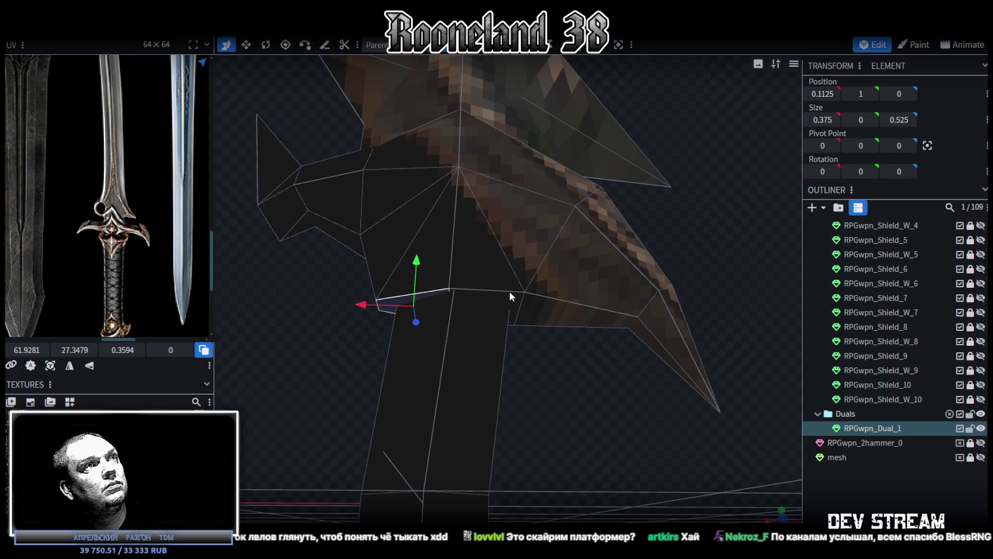
left_click(511, 293, "shift")
mouse_move(448, 251)
left_mouse_down()
mouse_move(455, 209)
mouse_move(585, 253)
mouse_move(627, 236)
mouse_move(572, 336)
mouse_move(595, 379)
mouse_move(604, 368)
left_mouse_up()
scroll(623, 236, "down", 3)
scroll(621, 241, "down", 2)
scroll(152, 292, "down", 3)
scroll(152, 293, "up", 3)
scroll(590, 367, "up", 2)
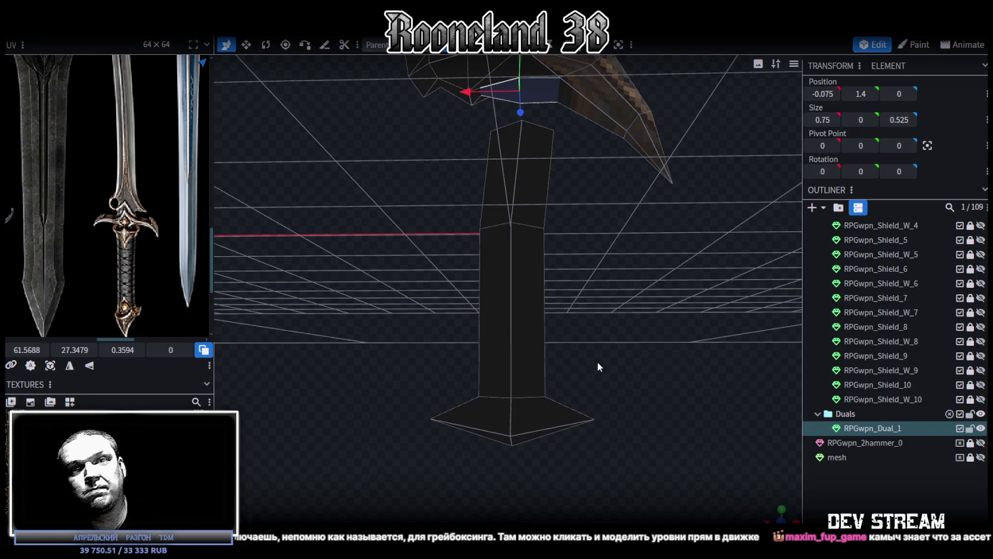
In vertex mode, pull the pommel's left vertex inward and shift the bottom vertices sideways.
mouse_move(597, 361)
left_mouse_down()
mouse_move(596, 404)
mouse_move(622, 365)
mouse_move(529, 452)
mouse_move(572, 364)
mouse_move(476, 403)
mouse_move(621, 442)
left_mouse_up()
left_click(462, 45)
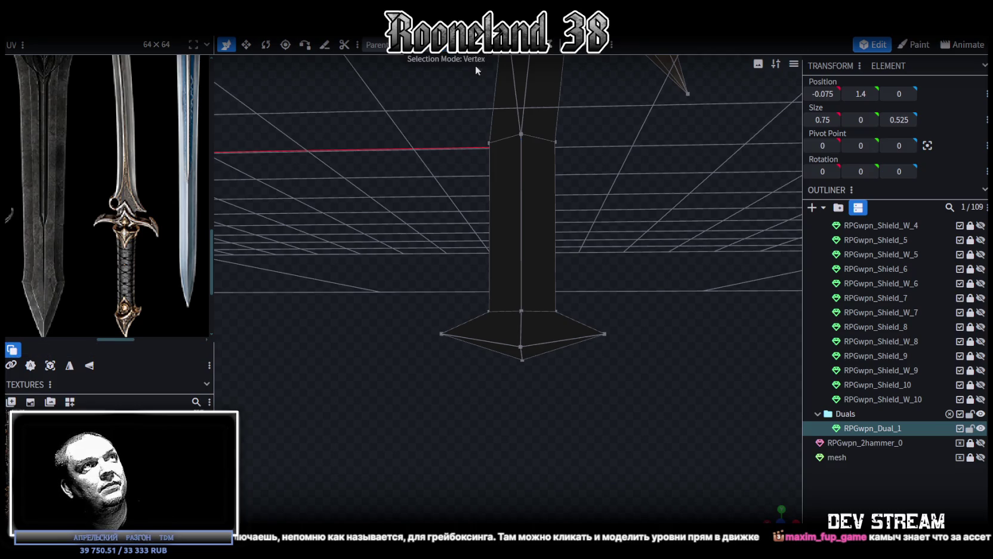
left_click(441, 333)
left_click_drag(414, 333, 446, 333)
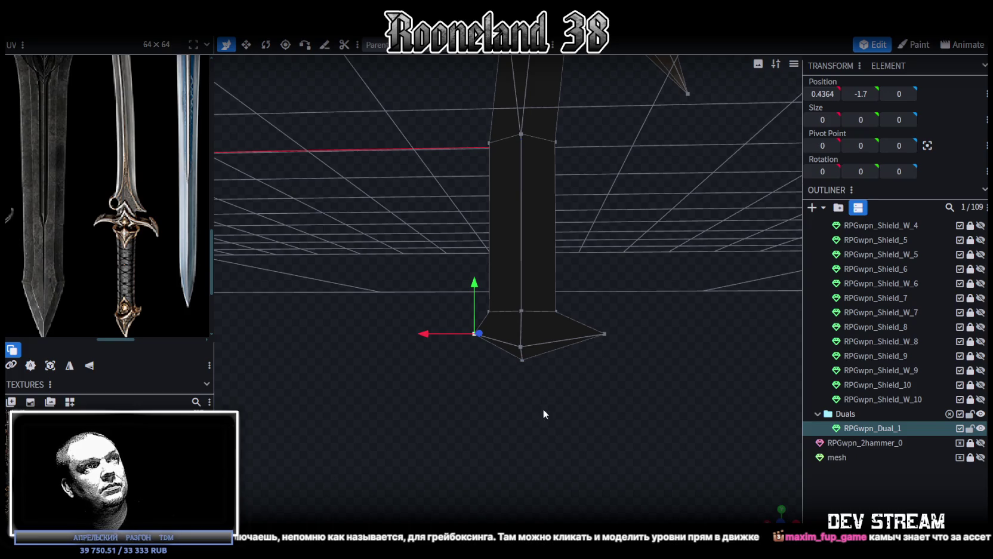
left_click_drag(544, 410, 515, 335)
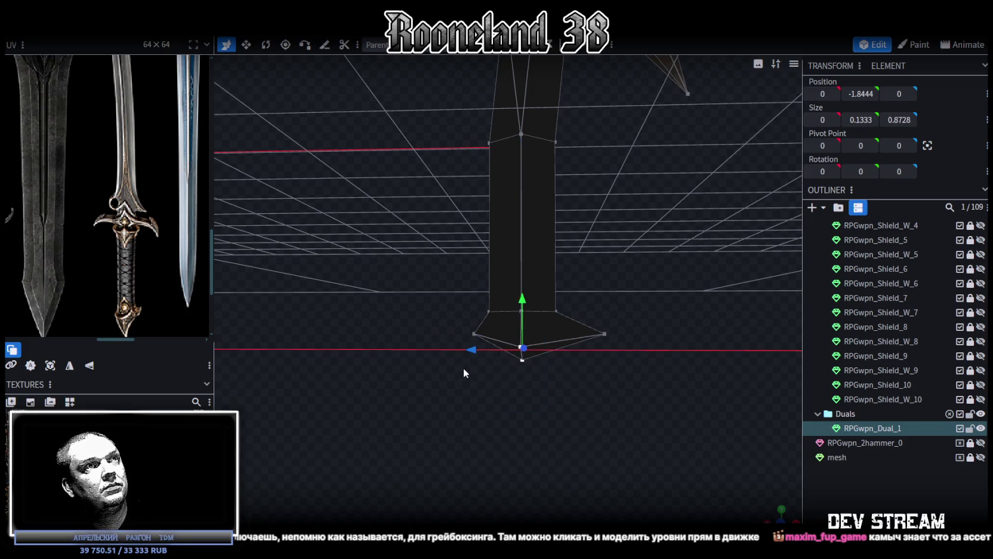
left_click_drag(522, 298, 524, 321)
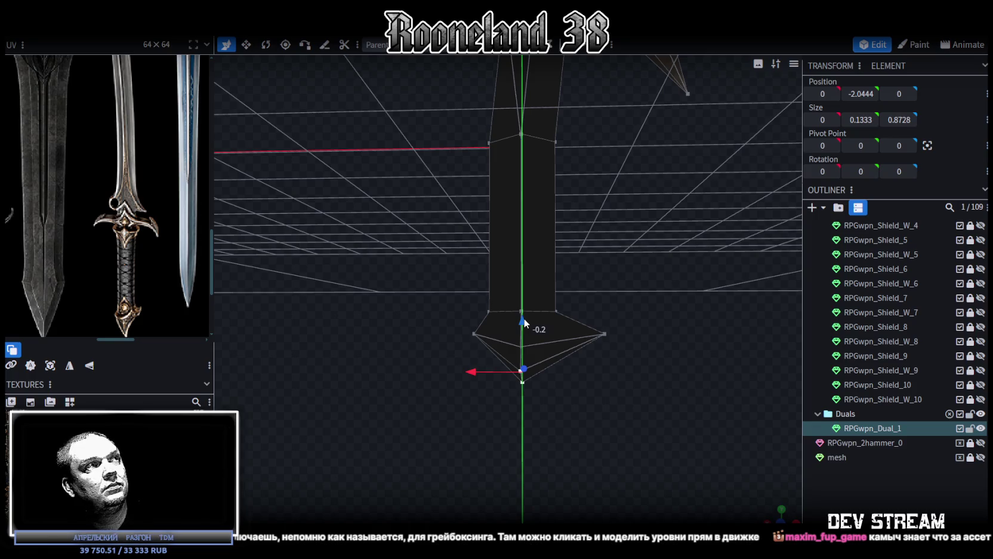
left_click_drag(524, 322, 523, 301)
key("ctrl+z")
mouse_move(540, 385)
left_mouse_down()
mouse_move(508, 324)
mouse_move(462, 350)
left_mouse_up()
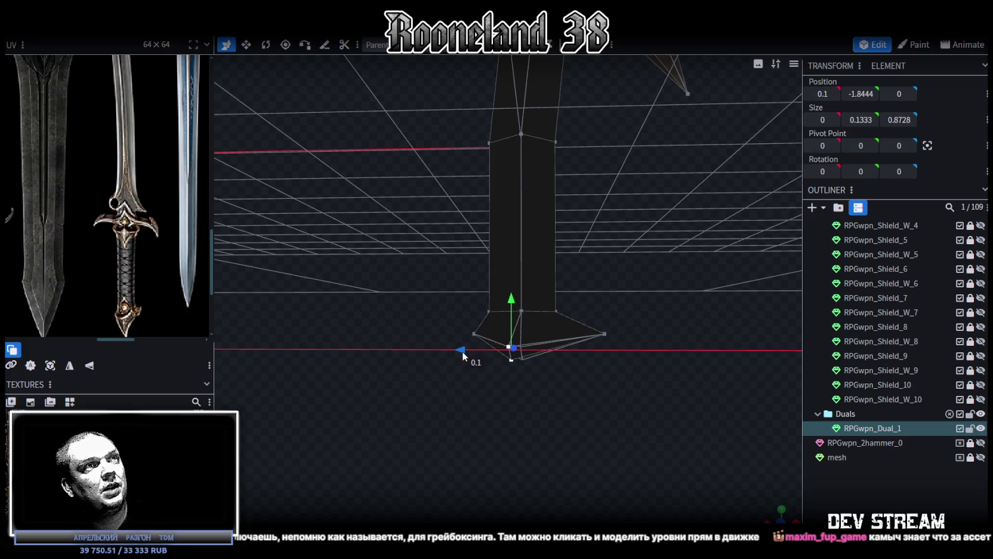
Pull the lowest pommel vertex down into a centred tip and bring the right vertex inward.
left_click_drag(541, 385, 507, 357)
left_click_drag(511, 300, 514, 360)
left_click_drag(471, 416, 482, 416)
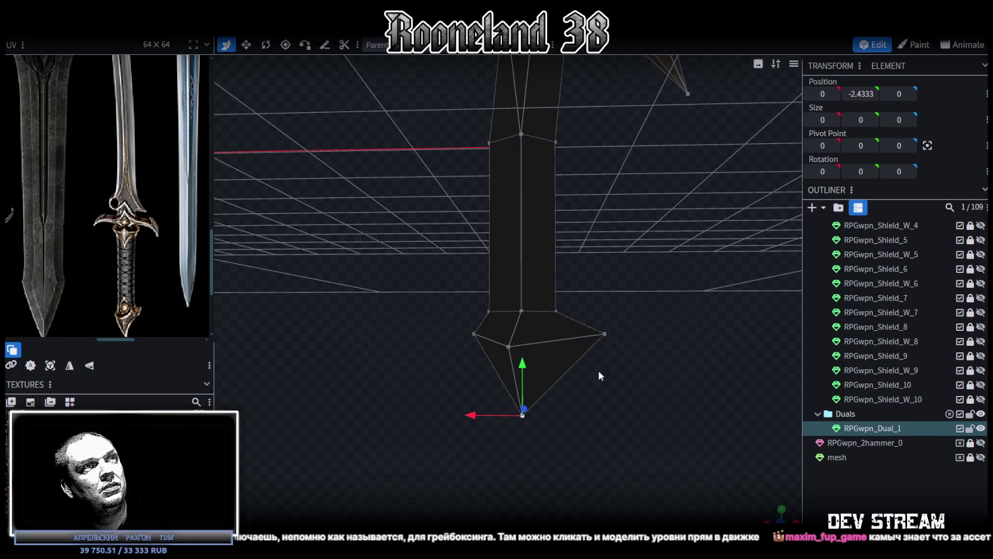
mouse_move(649, 374)
left_mouse_down()
mouse_move(581, 306)
mouse_move(524, 325)
left_mouse_up()
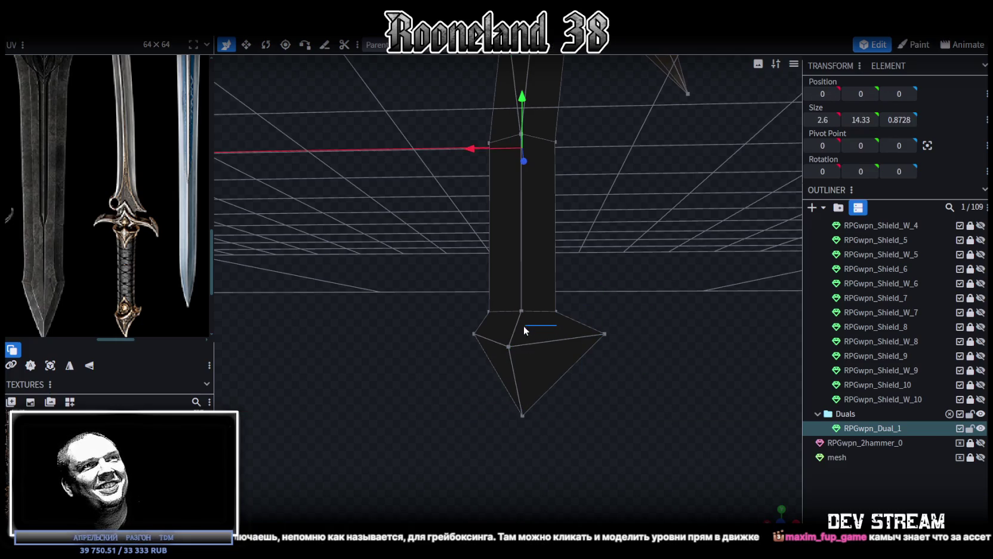
left_click_drag(643, 306, 574, 376)
left_click_drag(577, 338, 534, 338)
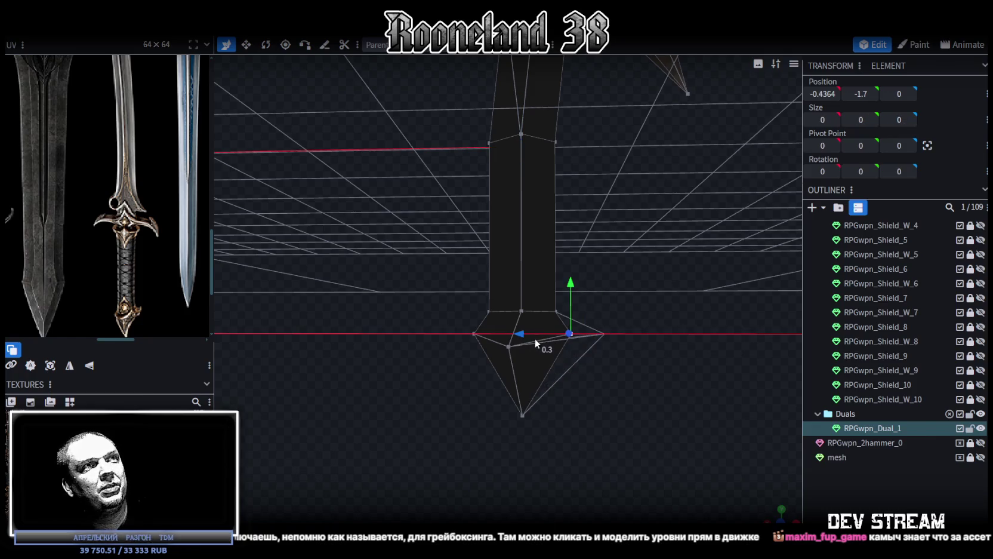
mouse_move(589, 421)
left_mouse_down()
mouse_move(603, 470)
mouse_move(648, 447)
mouse_move(527, 462)
mouse_move(399, 436)
mouse_move(536, 341)
mouse_move(487, 369)
mouse_move(591, 331)
left_mouse_up()
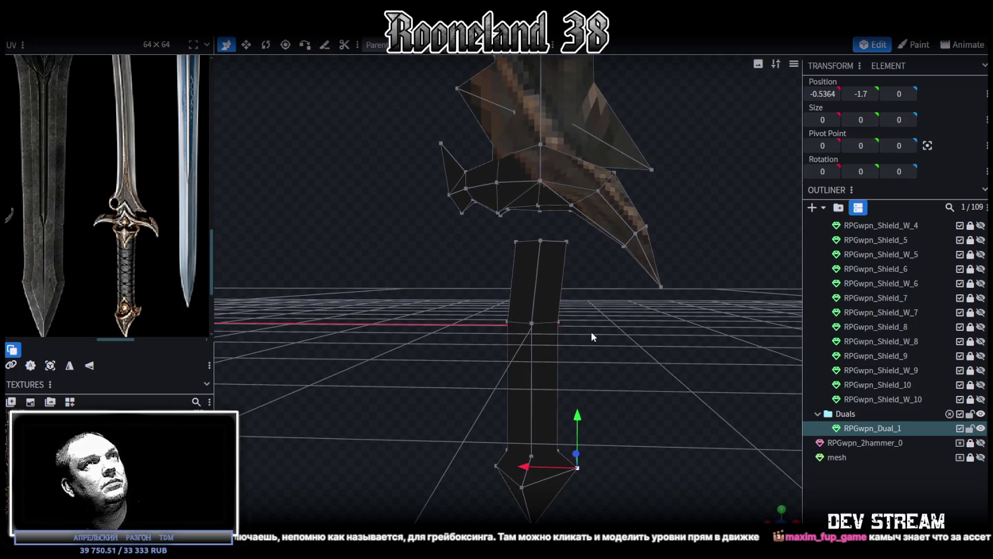
Delete the upper grip block, extend the grip upward and lower the blade onto it.
left_click(524, 262)
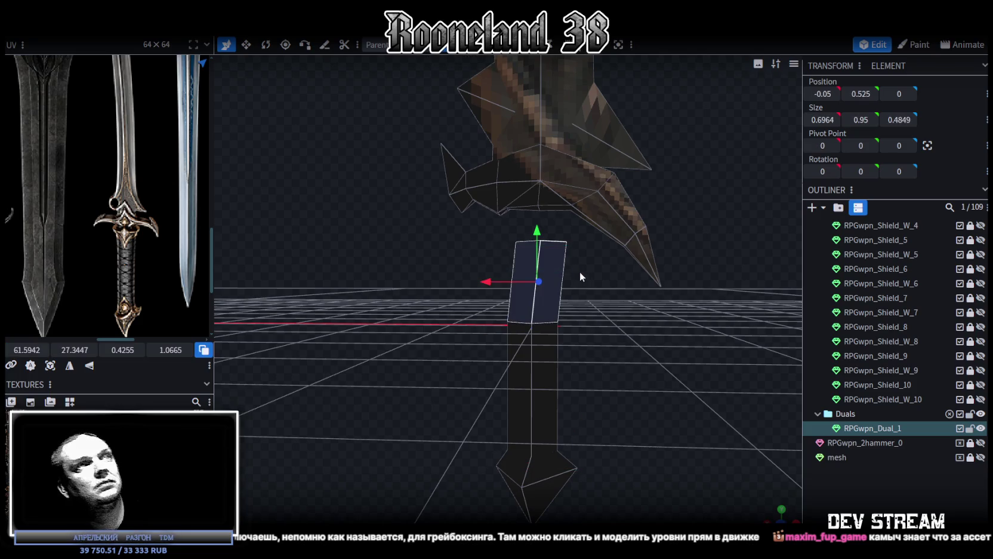
key("Delete")
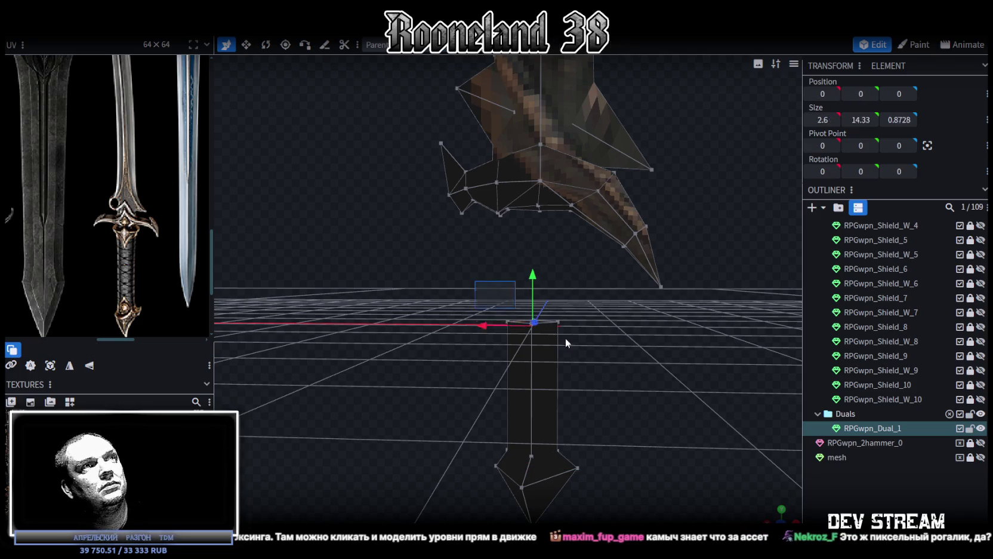
mouse_move(533, 273)
left_mouse_down()
mouse_move(530, 199)
mouse_move(609, 314)
mouse_move(615, 360)
mouse_move(566, 234)
left_mouse_up()
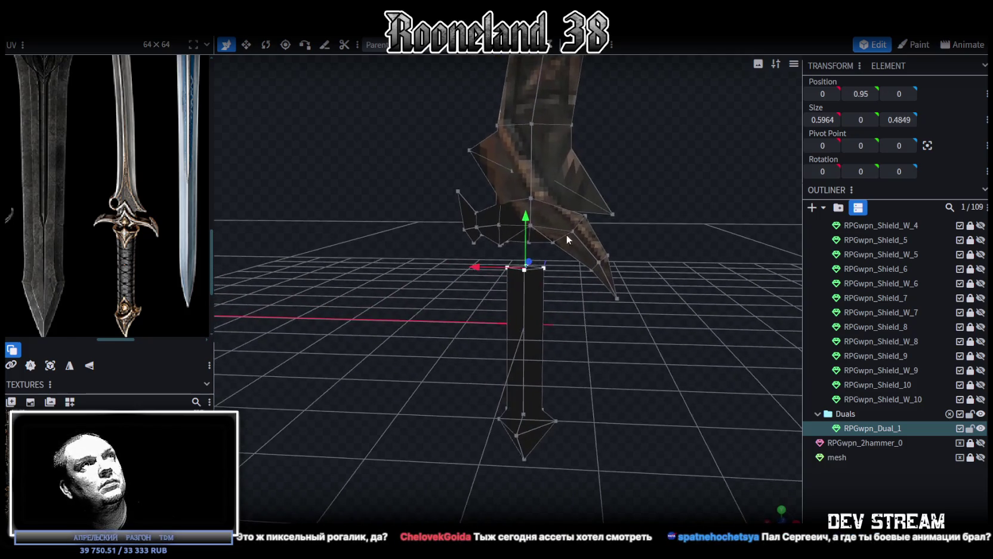
left_click(567, 189)
scroll(561, 173, "up", 3)
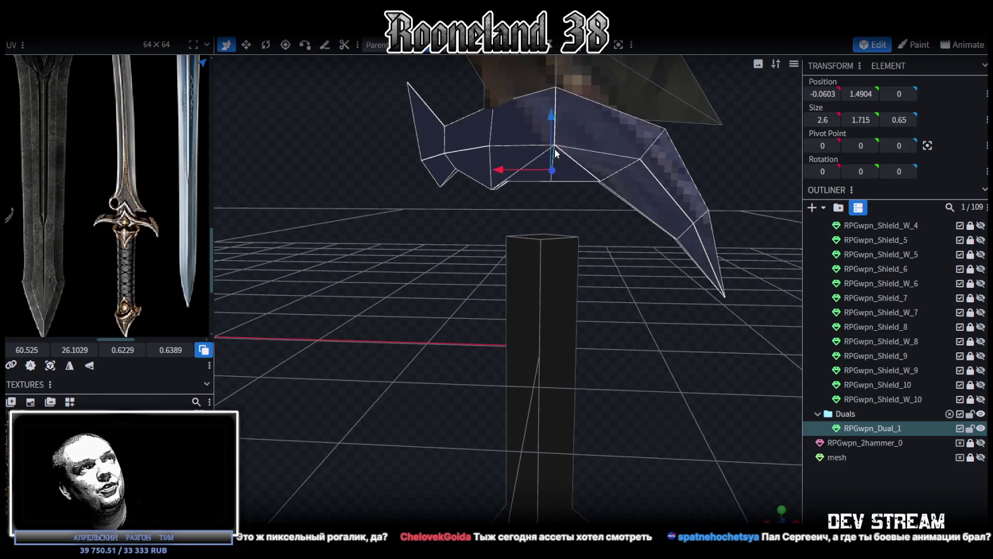
left_click_drag(544, 128, 544, 171)
mouse_move(580, 278)
left_mouse_down()
mouse_move(625, 398)
mouse_move(576, 177)
mouse_move(550, 177)
left_mouse_up()
mouse_move(552, 150)
left_mouse_down()
mouse_move(552, 174)
mouse_move(506, 199)
left_mouse_up()
scroll(616, 365, "up", 2)
Set the selected guard vertex's X position to 0 to centre it.
left_click_drag(662, 351, 660, 307)
scroll(660, 307, "up", 3)
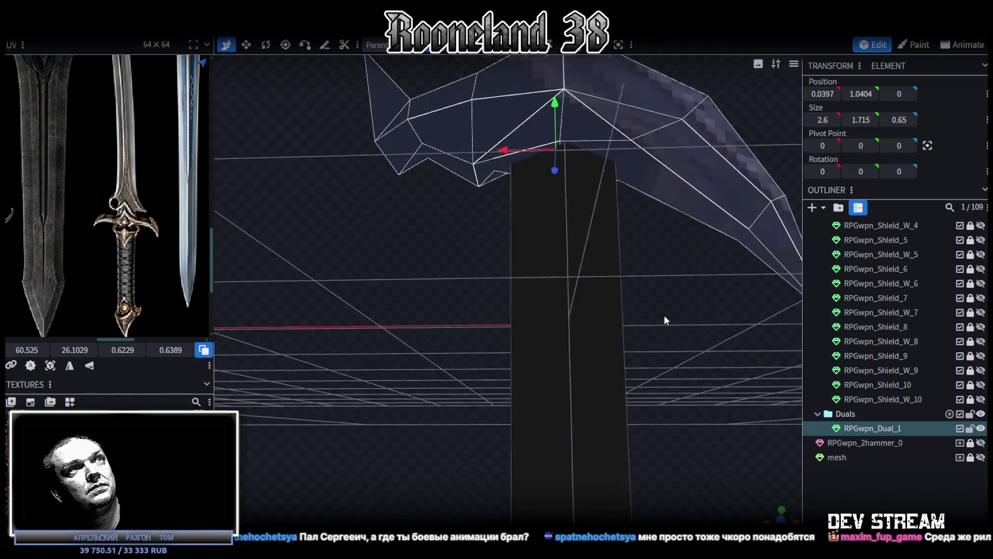
left_click(563, 153)
mouse_move(563, 137)
left_mouse_down()
mouse_move(450, 323)
mouse_move(719, 358)
mouse_move(522, 170)
left_mouse_up()
left_click(458, 192)
type("0")
mouse_move(545, 280)
left_mouse_down()
mouse_move(335, 295)
mouse_move(436, 298)
mouse_move(619, 329)
mouse_move(593, 312)
mouse_move(620, 322)
mouse_move(634, 308)
mouse_move(444, 316)
mouse_move(432, 355)
mouse_move(436, 330)
mouse_move(471, 376)
mouse_move(483, 248)
left_mouse_up()
Raise a guard vertex by 0.2 and adjust its inward and outward position.
left_click(483, 246)
left_click_drag(468, 308, 469, 365)
left_click_drag(493, 297, 488, 238)
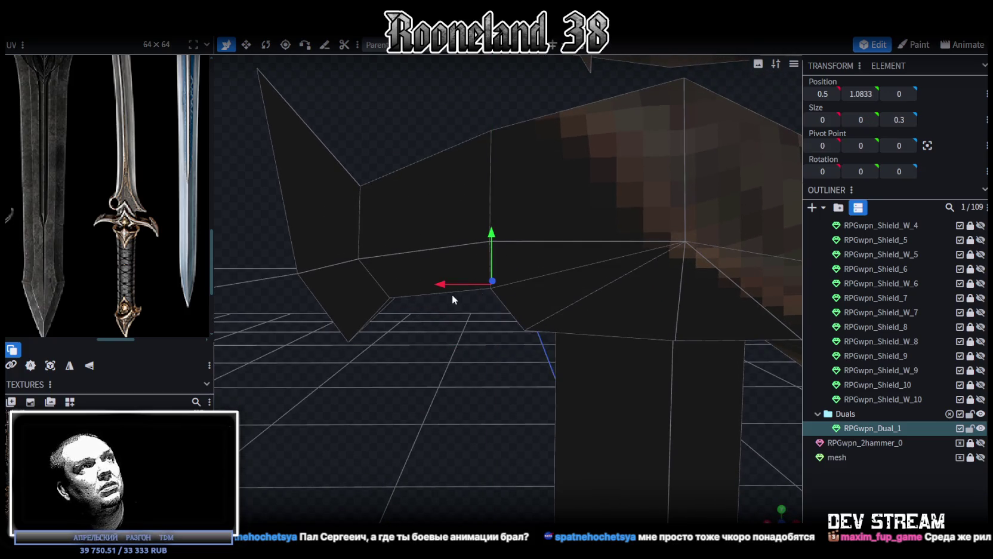
mouse_move(458, 283)
left_mouse_down()
mouse_move(468, 283)
mouse_move(507, 359)
mouse_move(483, 341)
mouse_move(487, 354)
mouse_move(495, 349)
mouse_move(480, 248)
left_mouse_up()
mouse_move(467, 212)
left_mouse_down()
mouse_move(451, 307)
mouse_move(487, 63)
left_mouse_up()
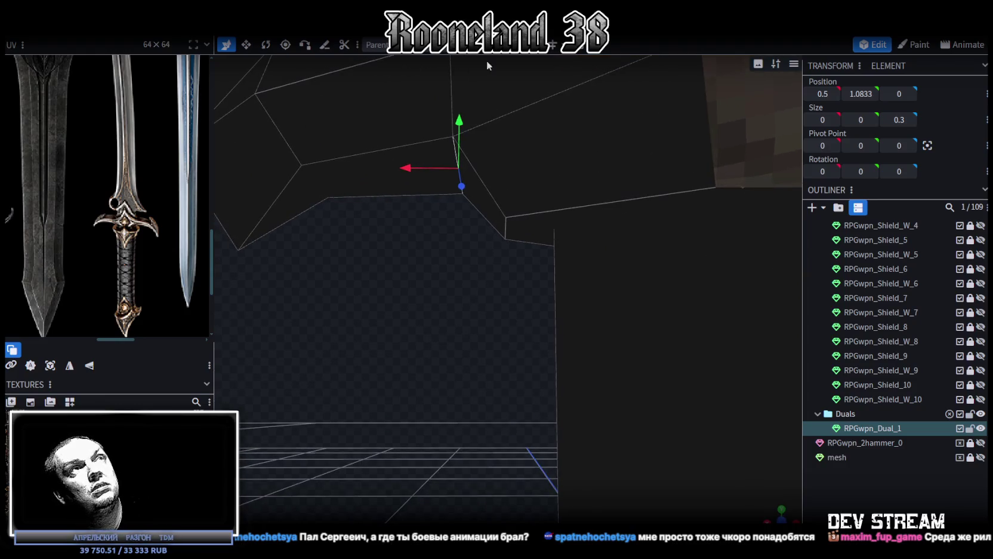
Shift a small edge group under the left guard wing by 0.1 and lower the guard's top vertex.
left_click(481, 207)
left_click_drag(432, 204, 457, 210)
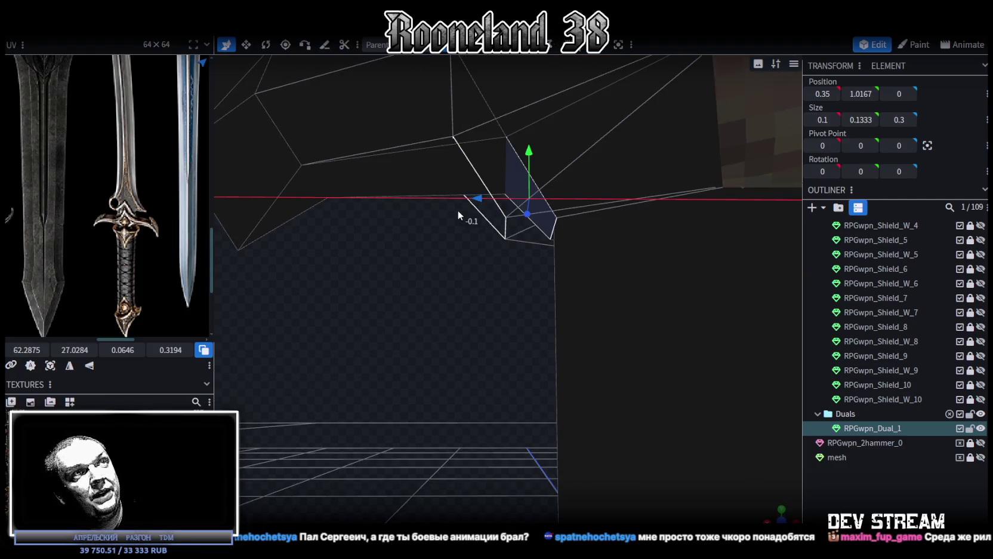
scroll(461, 311, "up", 3)
mouse_move(450, 318)
left_mouse_down()
mouse_move(458, 289)
mouse_move(466, 341)
mouse_move(481, 309)
left_mouse_up()
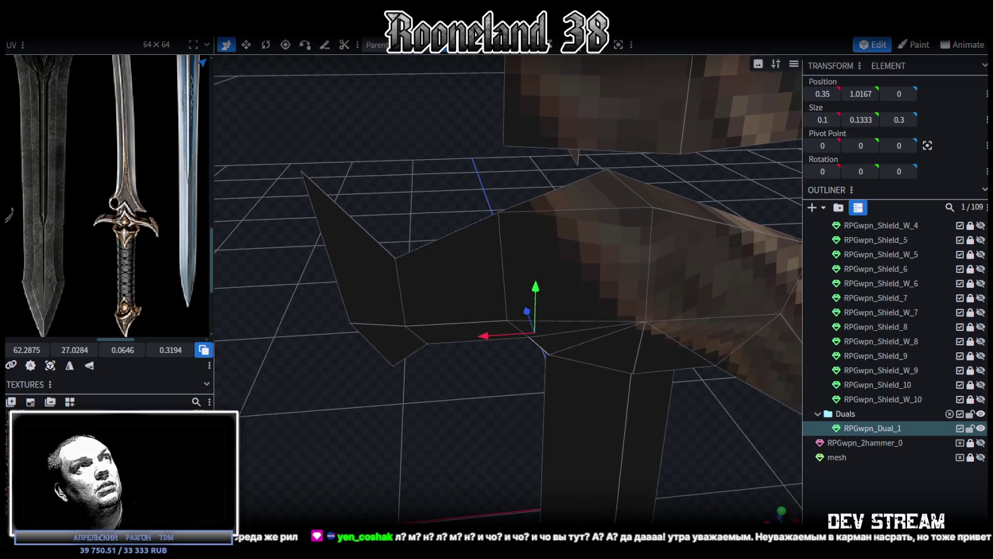
left_click(499, 209)
left_click_drag(499, 196, 499, 222)
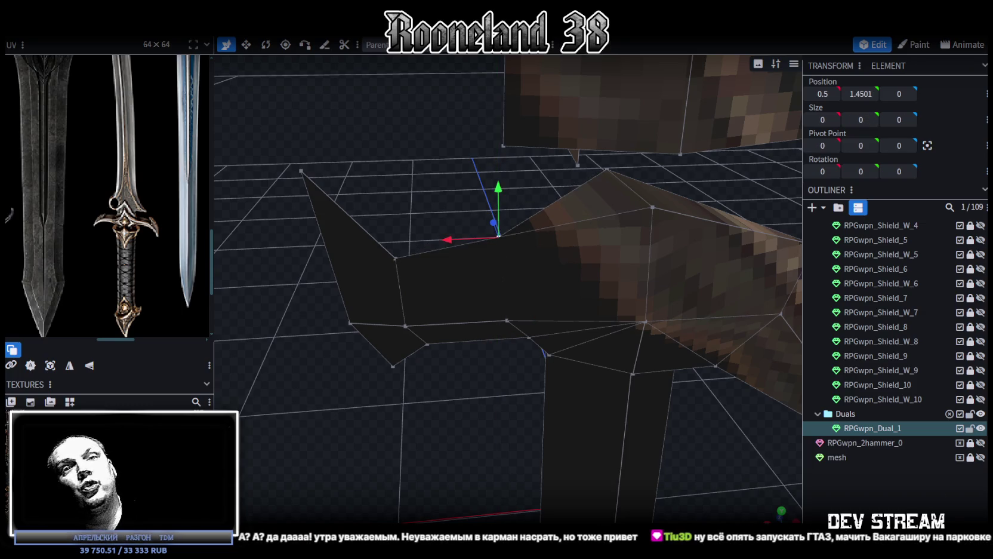
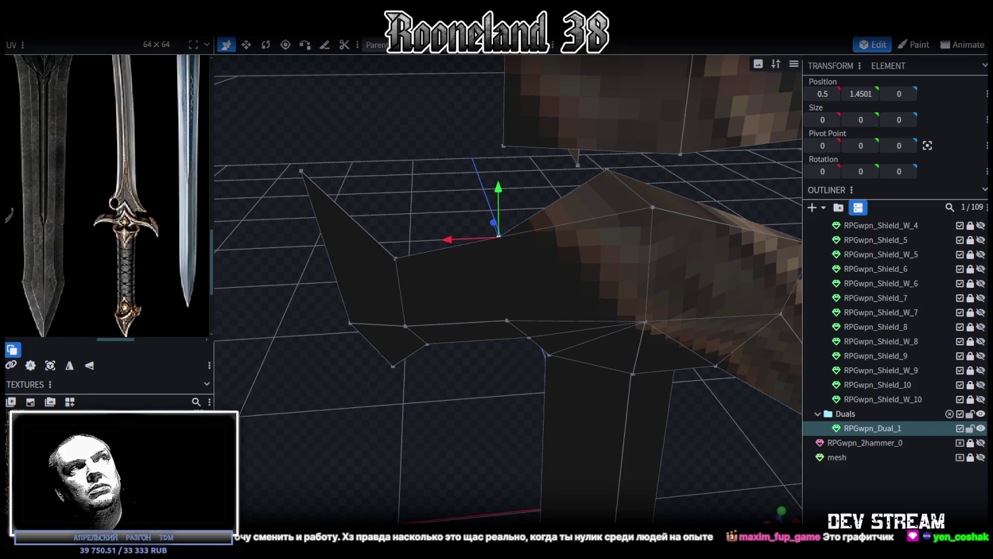
Move the blade's top tip vertex vertically and shift it sideways to X 1.
mouse_move(527, 476)
left_mouse_down()
mouse_move(428, 403)
mouse_move(463, 408)
mouse_move(459, 389)
mouse_move(454, 399)
mouse_move(459, 392)
mouse_move(505, 426)
mouse_move(478, 338)
mouse_move(405, 405)
mouse_move(388, 401)
left_mouse_up()
left_click(478, 359)
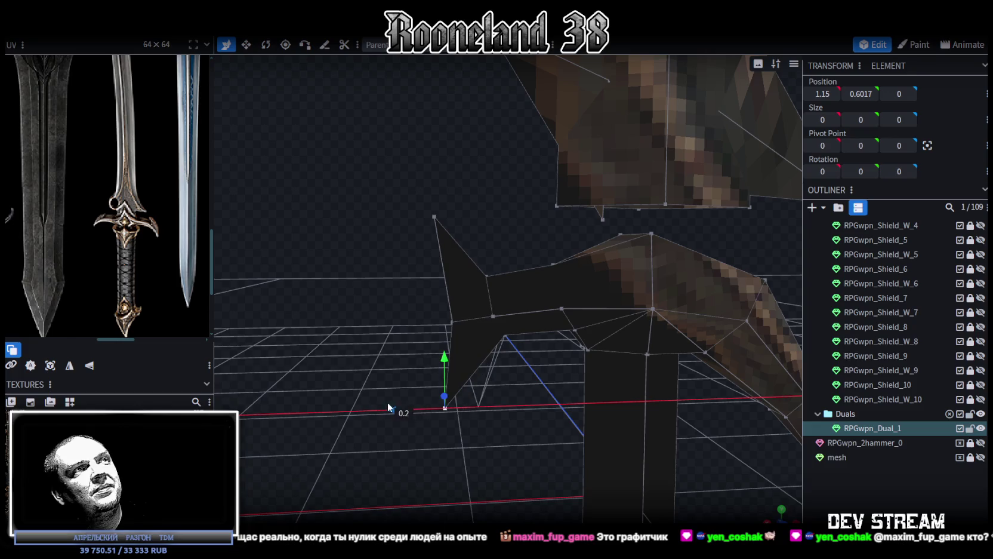
left_click(434, 217)
left_click_drag(431, 170, 442, 240)
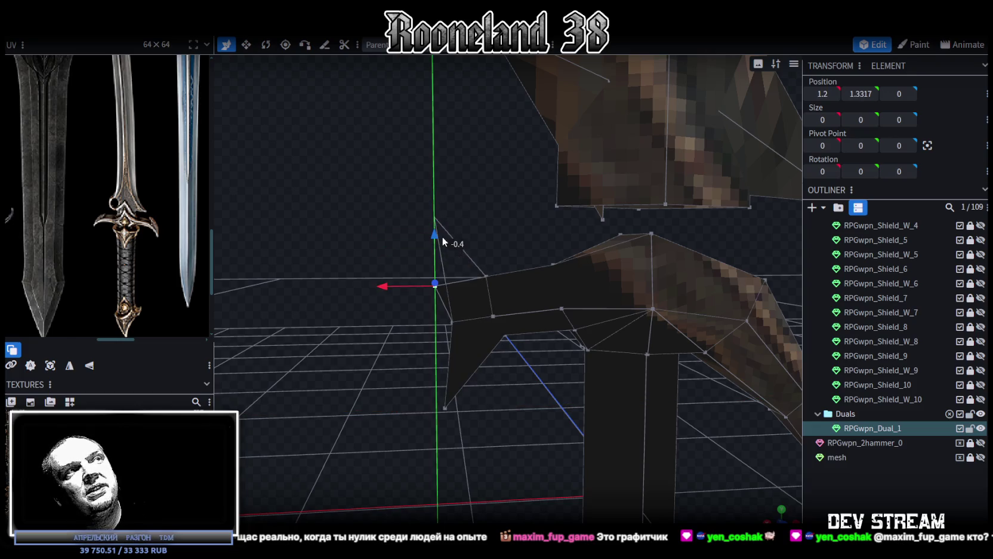
left_click_drag(389, 284, 418, 281)
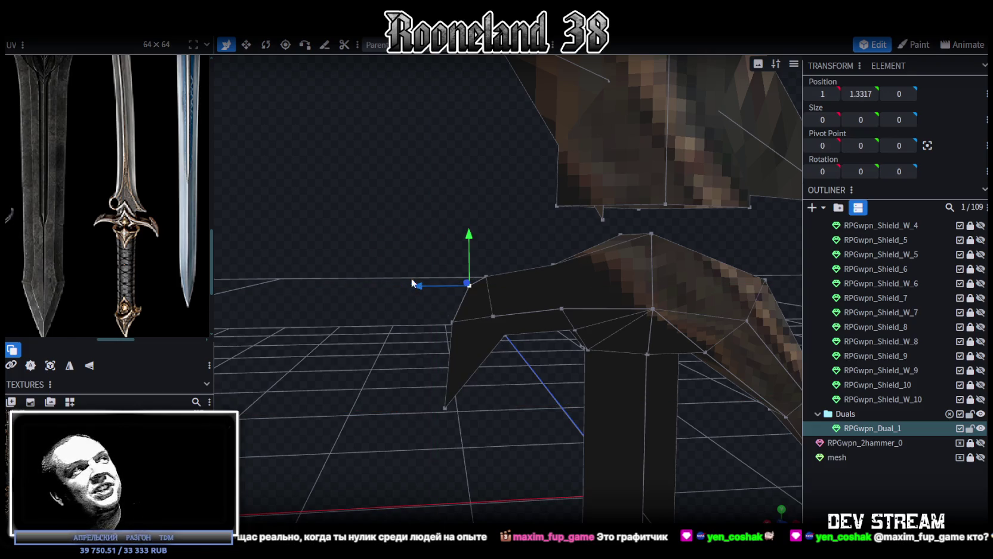
left_click_drag(390, 325, 390, 313)
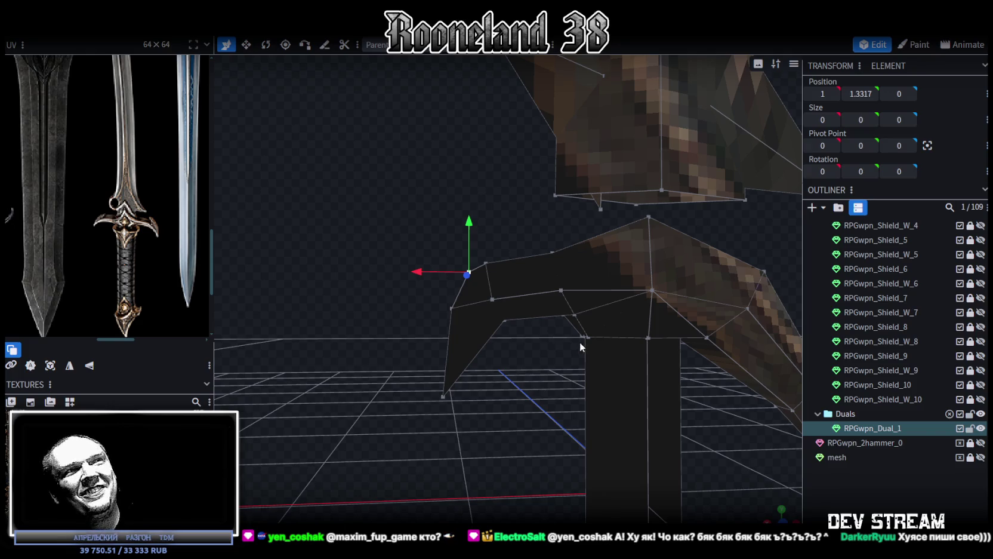
scroll(580, 342, "up", 2)
Move the blade-end vertices up 0.2, along X 0.2 and Z 0.3, then raise another group 0.1.
mouse_move(512, 290)
left_mouse_down()
mouse_move(457, 244)
mouse_move(433, 268)
left_mouse_up()
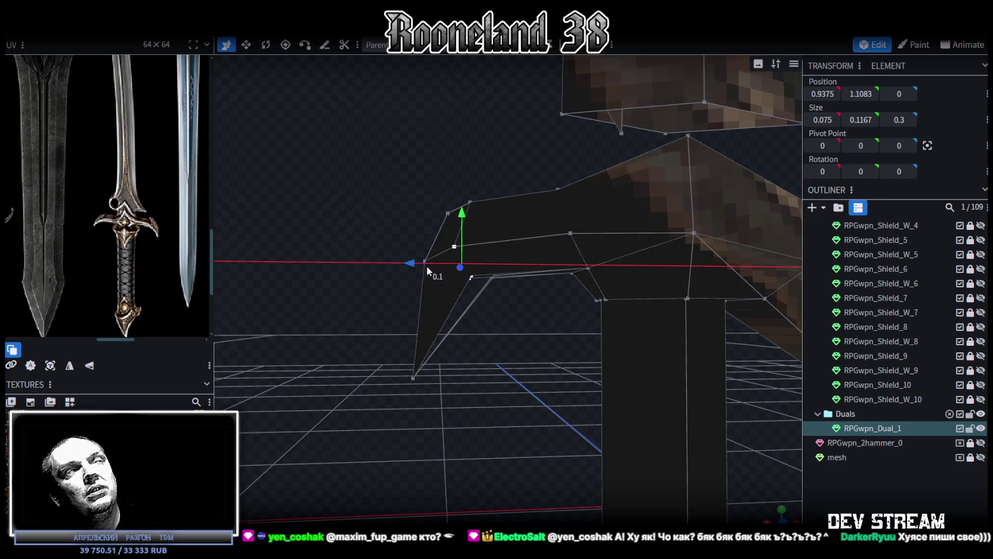
mouse_move(489, 320)
left_mouse_down()
mouse_move(510, 376)
mouse_move(394, 310)
left_mouse_up()
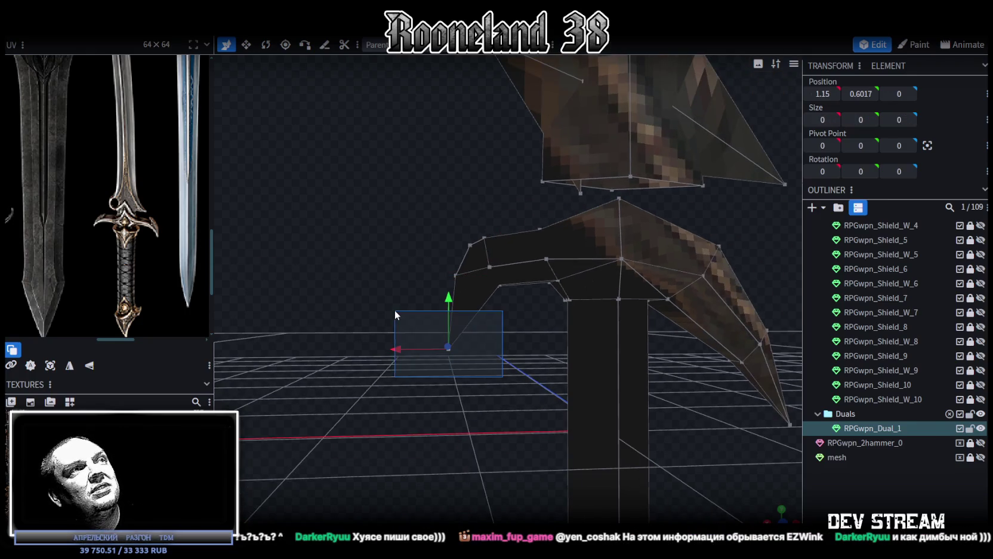
mouse_move(450, 299)
left_mouse_down()
mouse_move(446, 277)
mouse_move(623, 355)
mouse_move(605, 289)
mouse_move(638, 268)
mouse_move(627, 257)
mouse_move(623, 279)
mouse_move(616, 250)
mouse_move(705, 273)
mouse_move(591, 273)
mouse_move(624, 291)
mouse_move(678, 447)
mouse_move(541, 295)
mouse_move(592, 244)
left_mouse_up()
left_click_drag(558, 294, 512, 293)
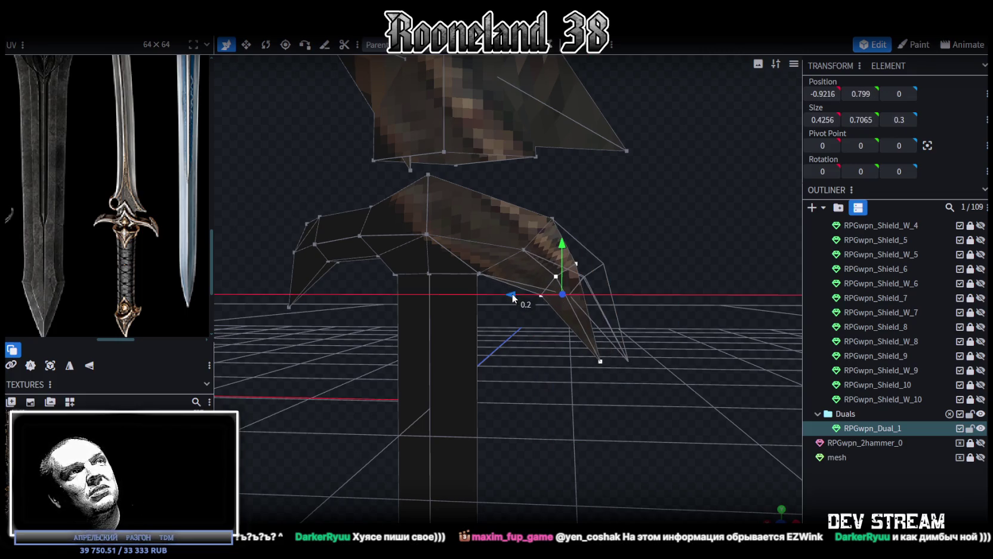
right_click_drag(608, 266, 591, 244)
mouse_move(576, 234)
left_mouse_down("ctrl")
mouse_move(509, 302)
mouse_move(481, 273)
left_mouse_up("ctrl")
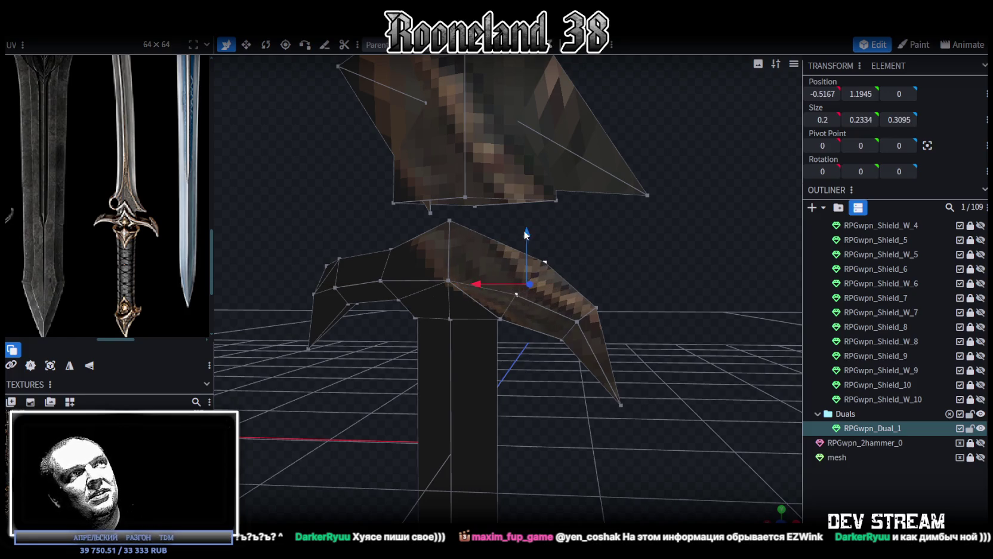
left_click_drag(527, 237, 534, 208)
right_click_drag(565, 262, 661, 273)
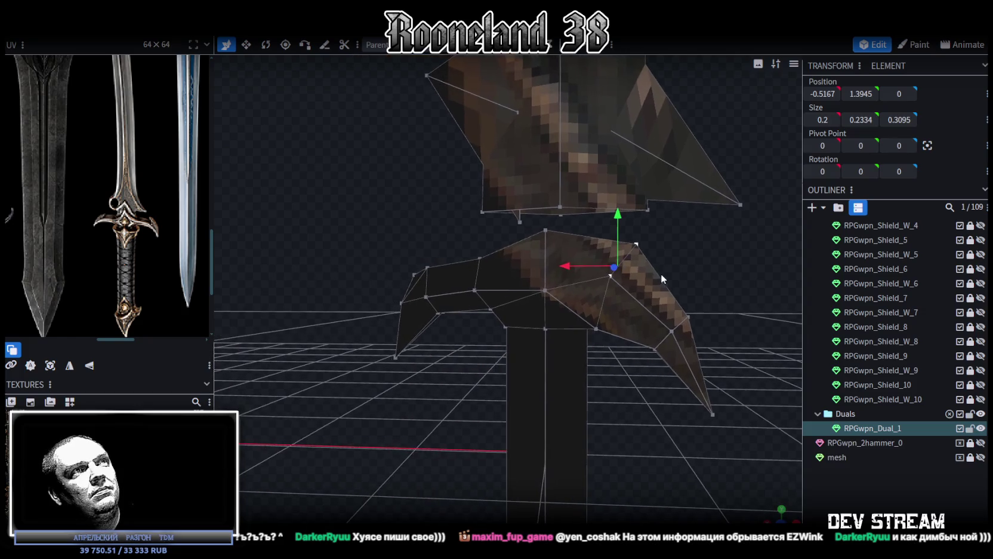
left_click_drag(472, 252, 510, 298, "ctrl")
left_click_drag(481, 223, 480, 211)
mouse_move(477, 352)
left_mouse_down()
mouse_move(604, 398)
mouse_move(580, 404)
left_mouse_up()
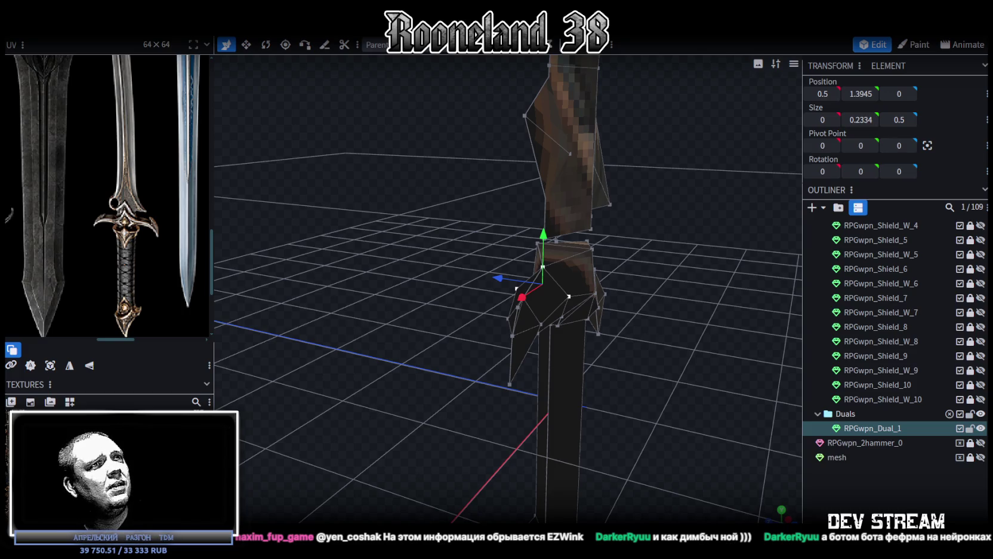
Inspect the sword from several angles, selecting faces on opposite sides.
mouse_move(679, 371)
left_mouse_down()
mouse_move(741, 337)
mouse_move(629, 374)
left_mouse_up()
scroll(629, 374, "up", 3)
left_click(610, 263)
mouse_move(389, 270)
left_mouse_down()
mouse_move(581, 281)
mouse_move(541, 276)
left_mouse_up()
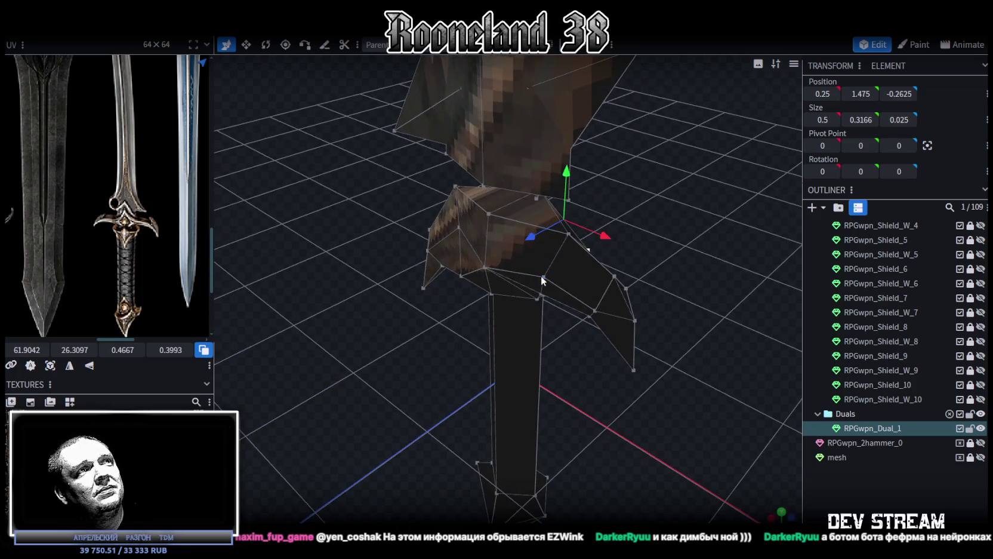
left_click(486, 211)
mouse_move(486, 211)
left_mouse_down()
mouse_move(643, 238)
mouse_move(489, 223)
mouse_move(460, 193)
mouse_move(529, 135)
left_mouse_up()
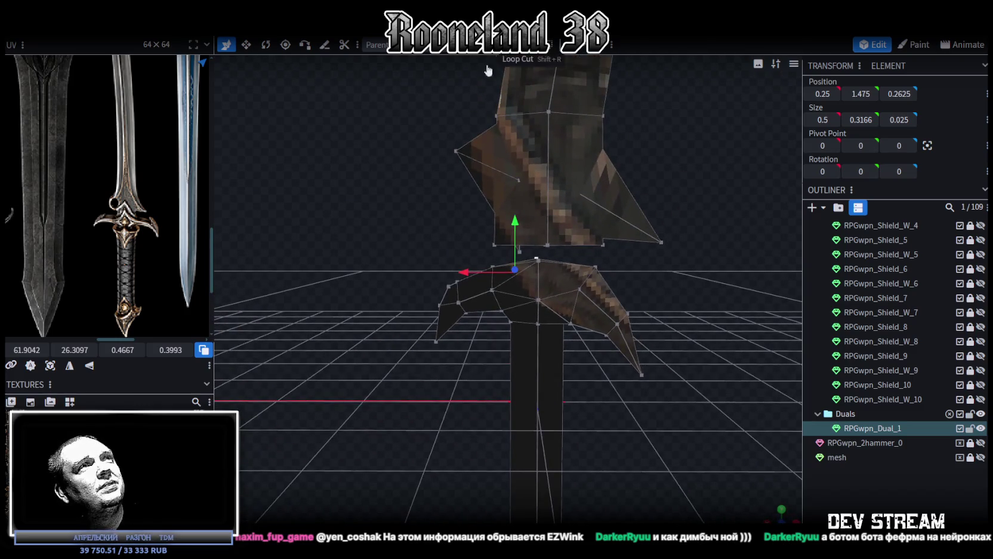
left_click_drag(488, 71, 538, 226)
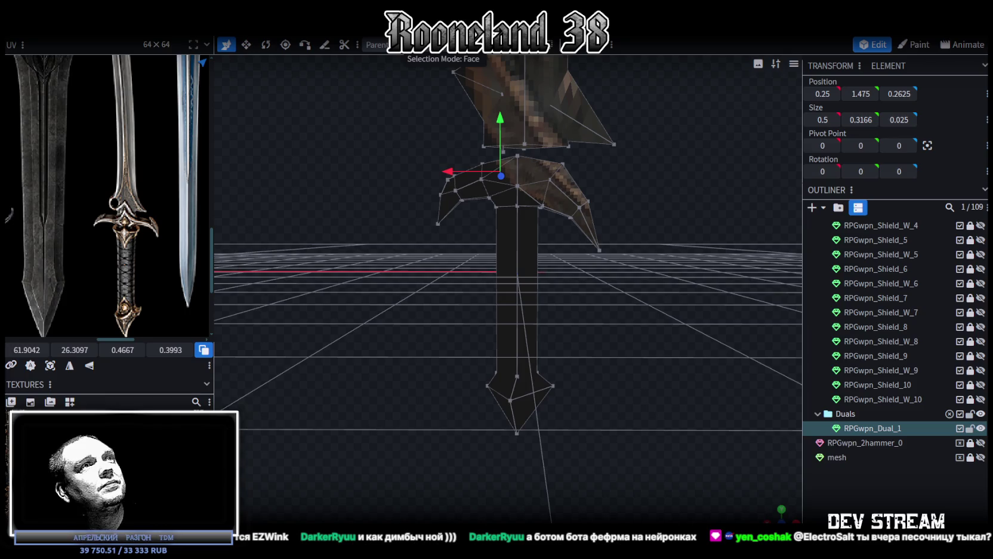
Select the sword's handle element and snap to the orthographic front view.
left_click(514, 358)
mouse_move(593, 349)
left_mouse_down()
mouse_move(617, 338)
mouse_move(704, 463)
left_mouse_up()
left_click(774, 508)
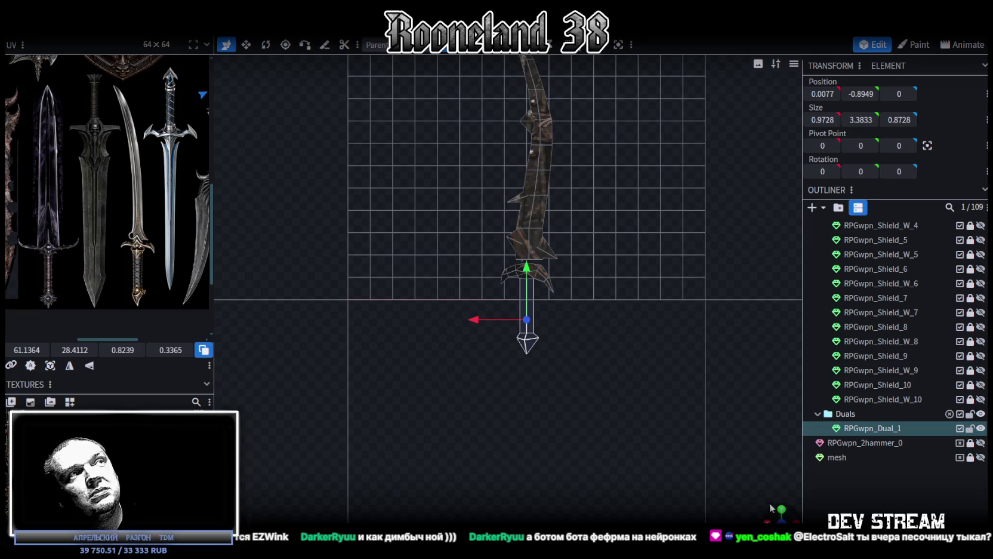
Project the handle's UVs from the front view and enlarge the UV editor panel.
left_click(50, 365)
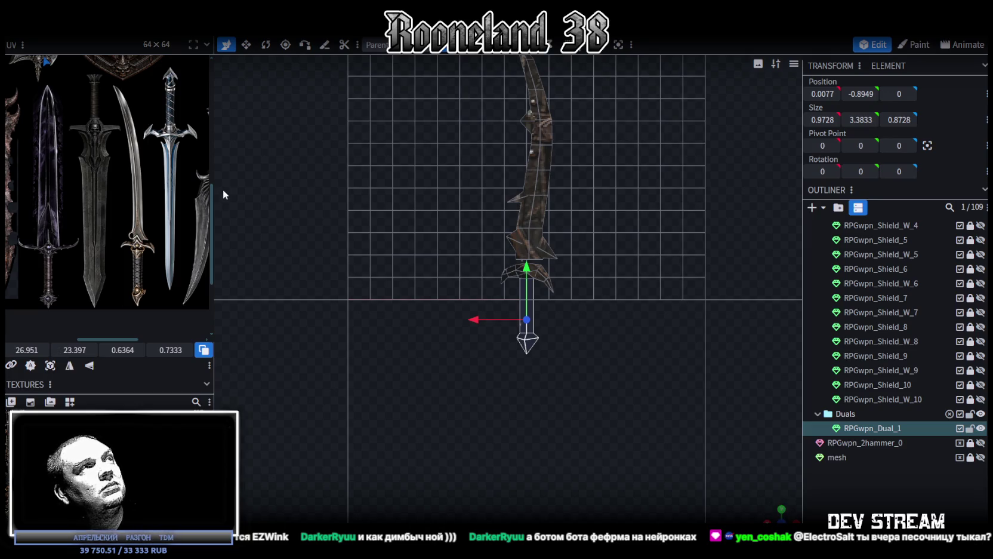
left_click_drag(214, 188, 393, 188)
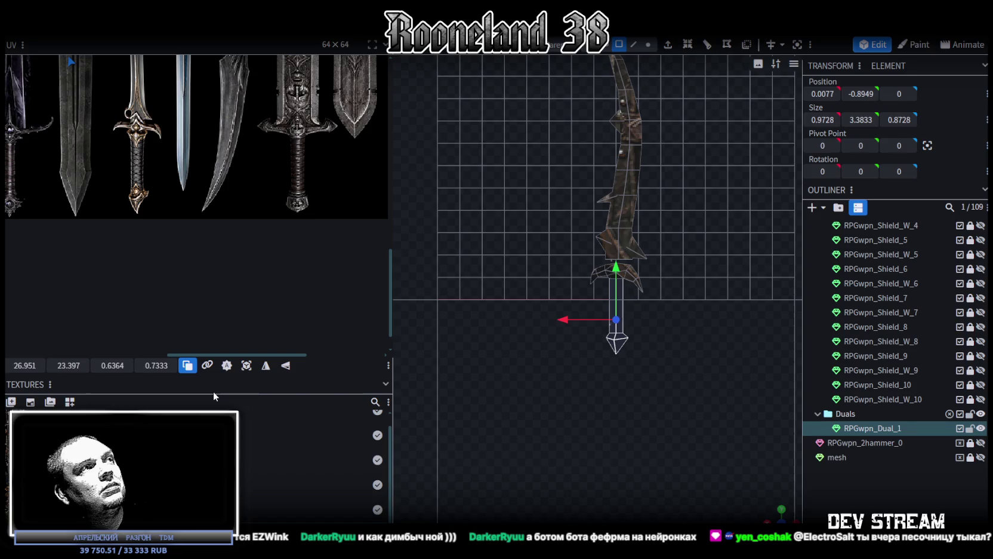
left_click_drag(209, 373, 209, 452)
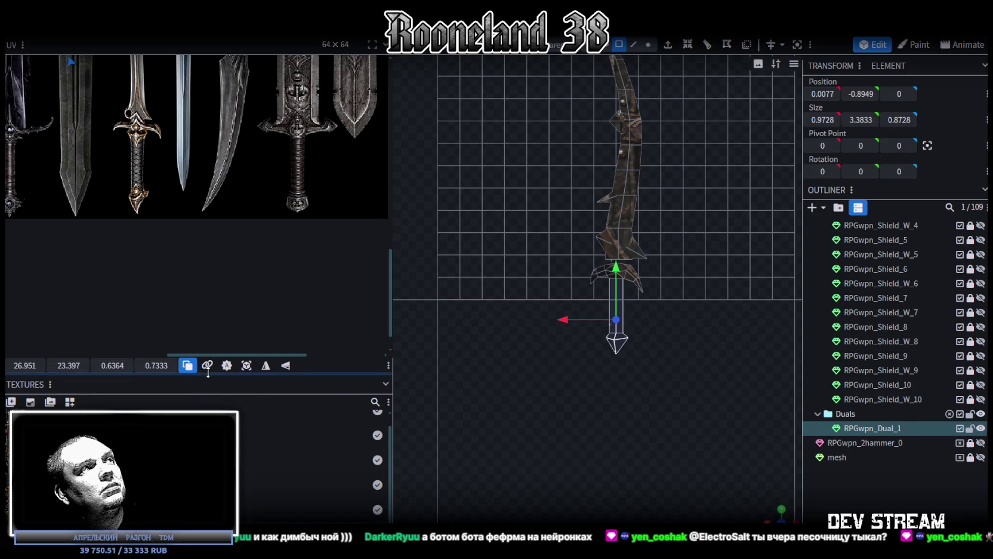
scroll(184, 341, "down", 5)
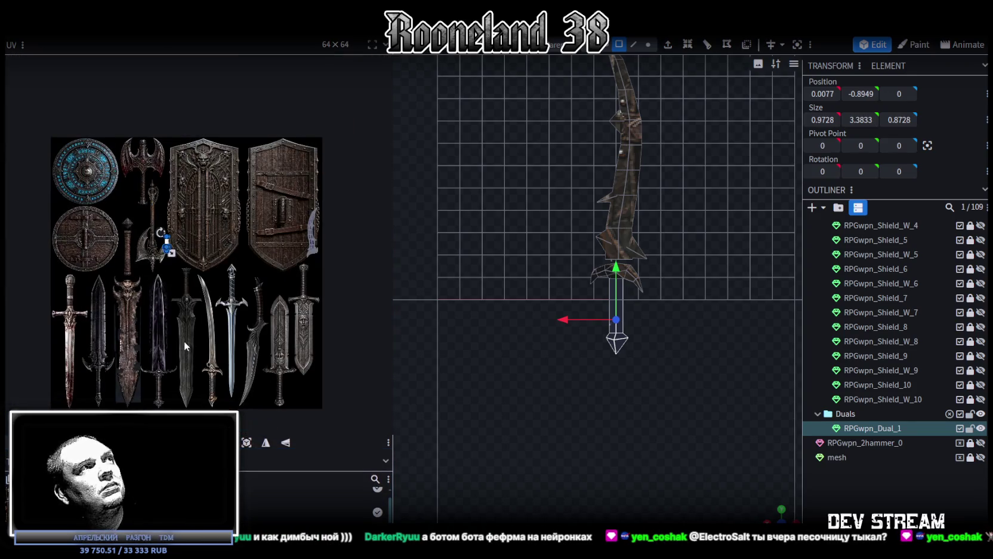
scroll(148, 280, "up", 3)
Place the handle's UV mapping on a sword grip in the texture and stretch it over the grip.
left_click_drag(173, 191, 235, 385)
middle_click_drag(310, 425, 278, 339)
scroll(256, 330, "up", 3)
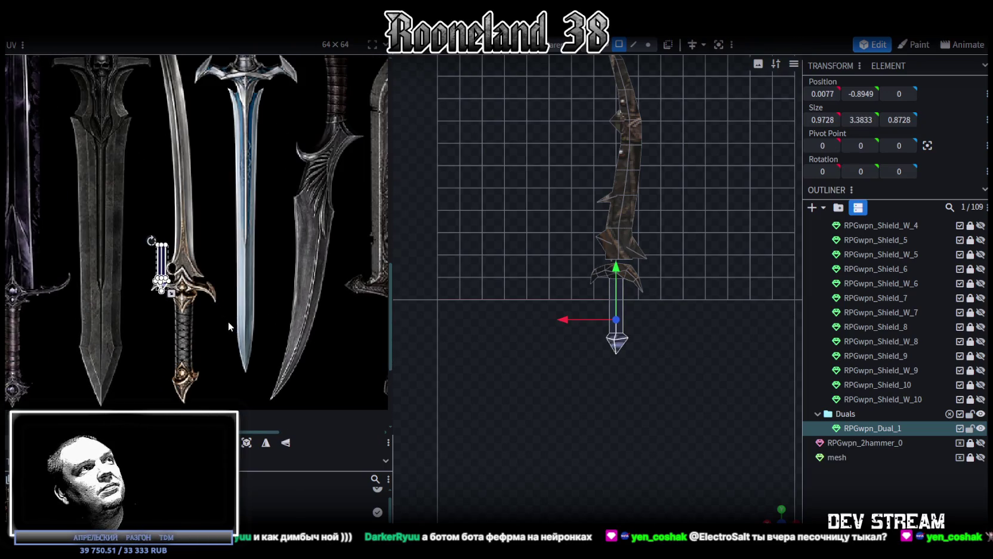
scroll(221, 355, "up", 2)
left_click_drag(188, 191, 227, 286)
scroll(226, 286, "up", 2)
scroll(208, 265, "up", 2)
scroll(221, 224, "up", 1)
left_click_drag(221, 220, 203, 237)
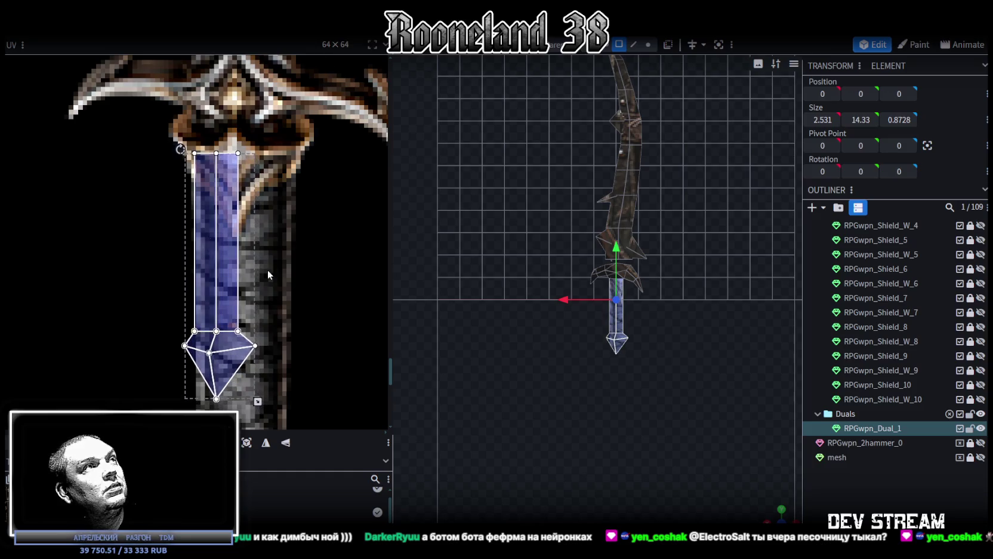
scroll(247, 261, "down", 2)
left_click_drag(266, 224, 302, 350)
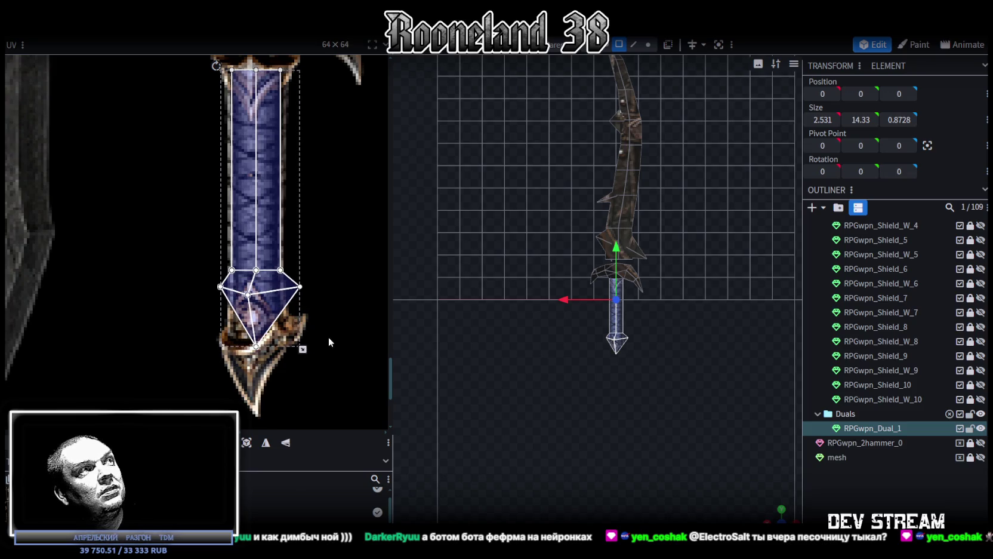
scroll(330, 338, "down", 2)
Slide the pommel's UV points onto the texture's blue diamond pommel.
left_click_drag(332, 336, 186, 188)
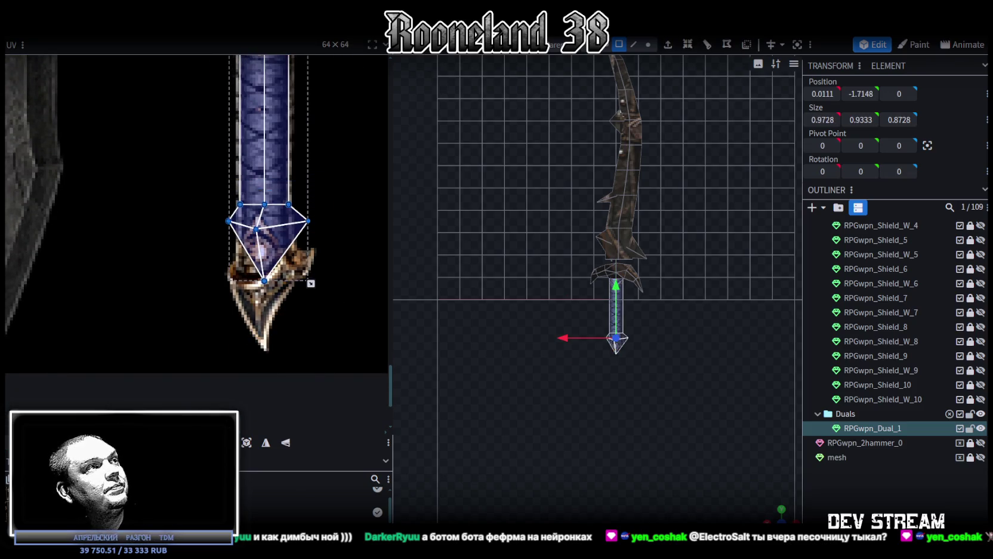
left_click_drag(265, 252, 265, 299)
left_click_drag(264, 252, 265, 256)
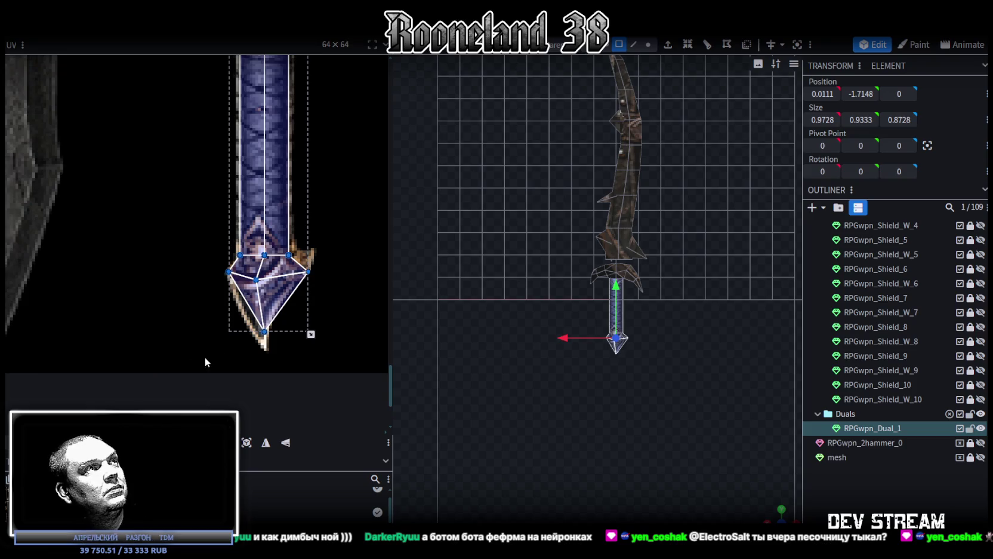
scroll(314, 299, "up", 2)
left_click(290, 225)
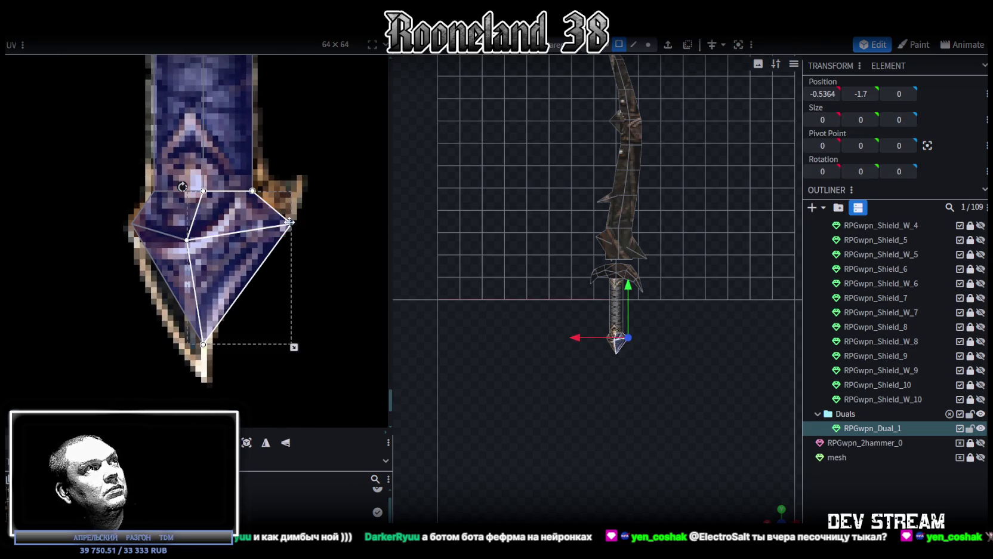
middle_click_drag(239, 313, 266, 309)
left_click(131, 189)
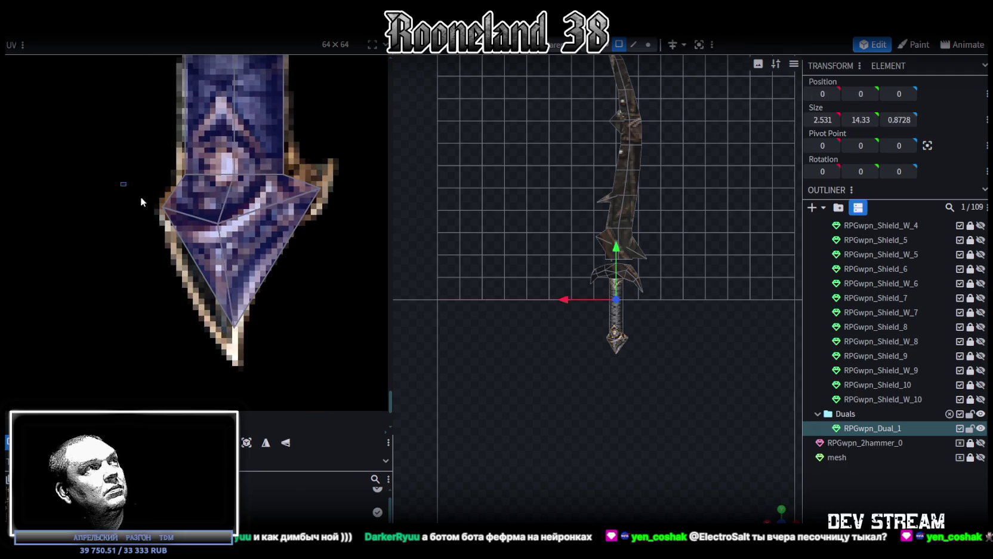
left_click_drag(161, 208, 157, 213)
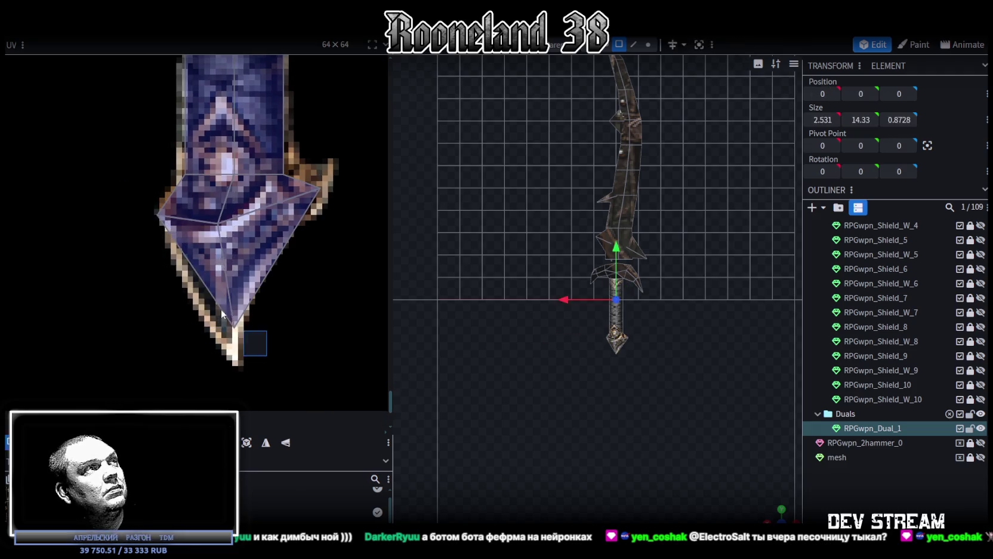
left_click_drag(235, 325, 222, 343)
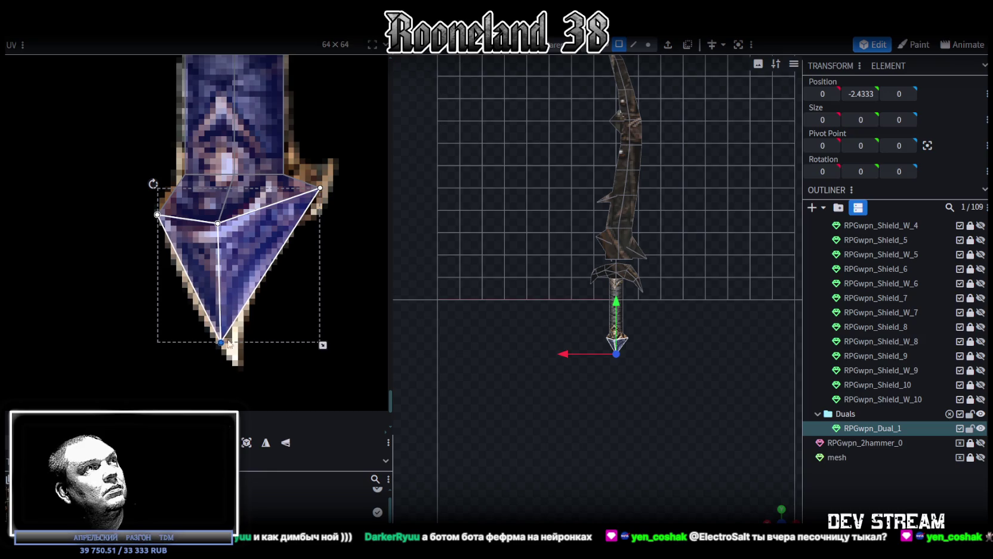
scroll(638, 407, "up", 5)
In vertex selection, raise the diamond pommel's right corner vertex slightly.
scroll(636, 316, "up", 2)
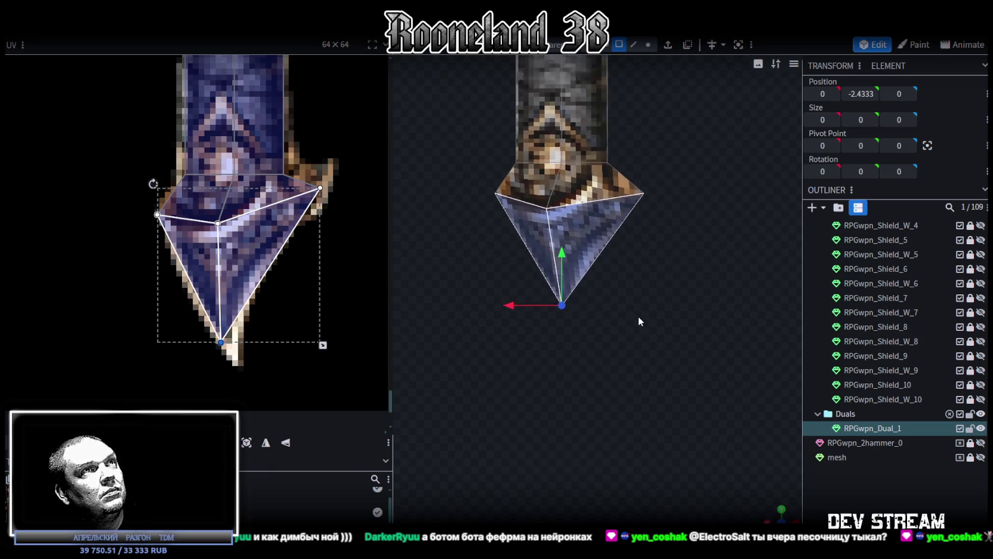
left_click(647, 45)
left_click(650, 175)
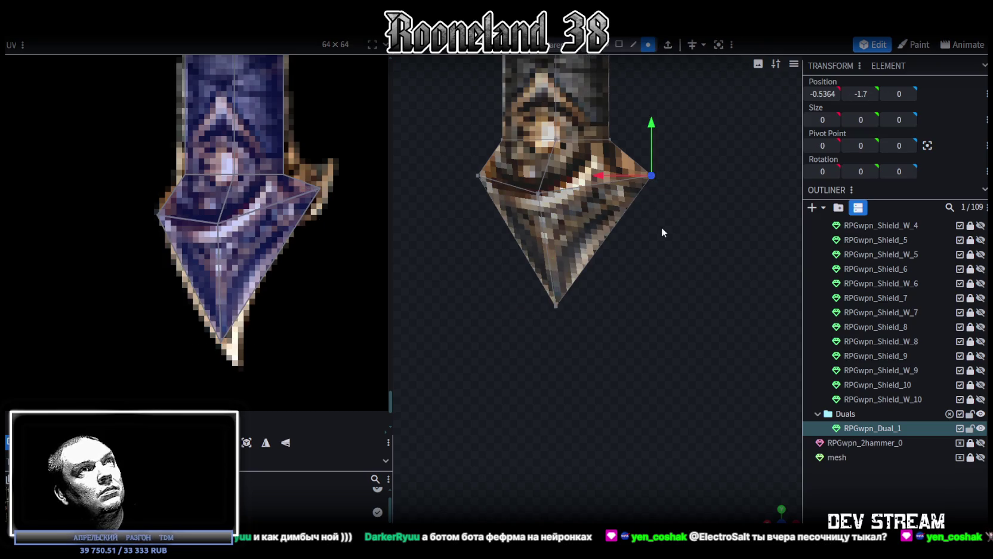
scroll(617, 322, "down", 2)
scroll(635, 298, "down", 2)
scroll(630, 374, "down", 1)
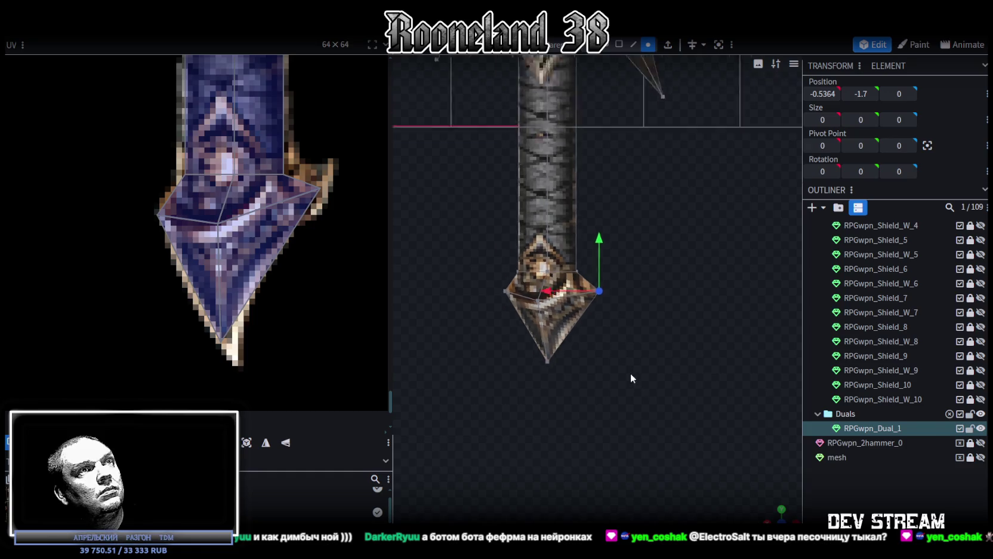
scroll(633, 363, "up", 1)
mouse_move(633, 363)
left_mouse_down()
mouse_move(652, 159)
mouse_move(642, 144)
left_mouse_up()
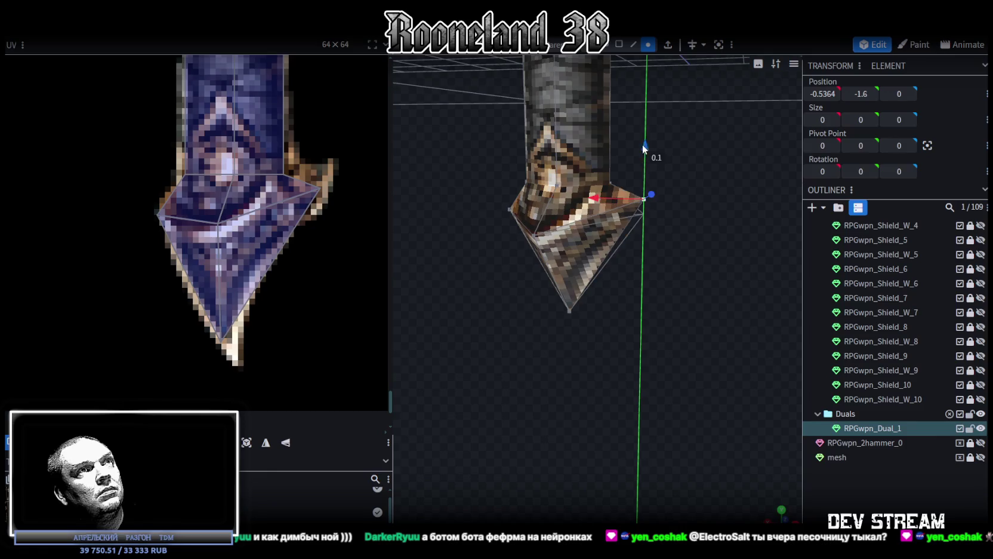
left_click_drag(640, 259, 497, 235)
Lower the pommel's left vertex, shift its bottom tip sideways, and save RPGweapon.bbmodel.
left_click(505, 211)
left_click_drag(503, 158, 501, 176)
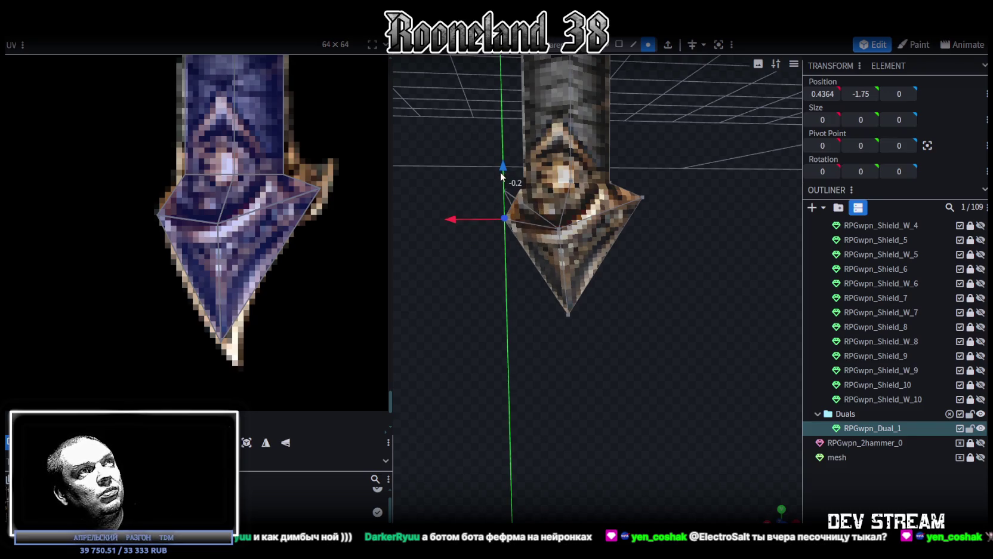
left_click_drag(628, 351, 617, 351)
left_click(565, 313)
mouse_move(519, 319)
left_mouse_down()
mouse_move(584, 336)
mouse_move(637, 374)
left_mouse_up()
key("ctrl+s")
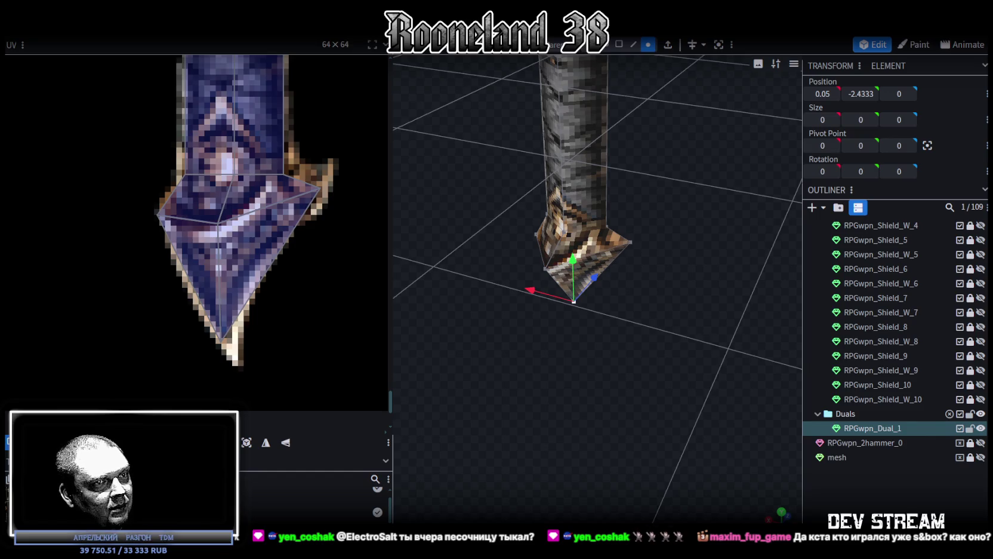
mouse_move(522, 417)
left_mouse_down()
mouse_move(578, 350)
mouse_move(678, 316)
mouse_move(644, 355)
mouse_move(640, 391)
mouse_move(655, 339)
left_mouse_up()
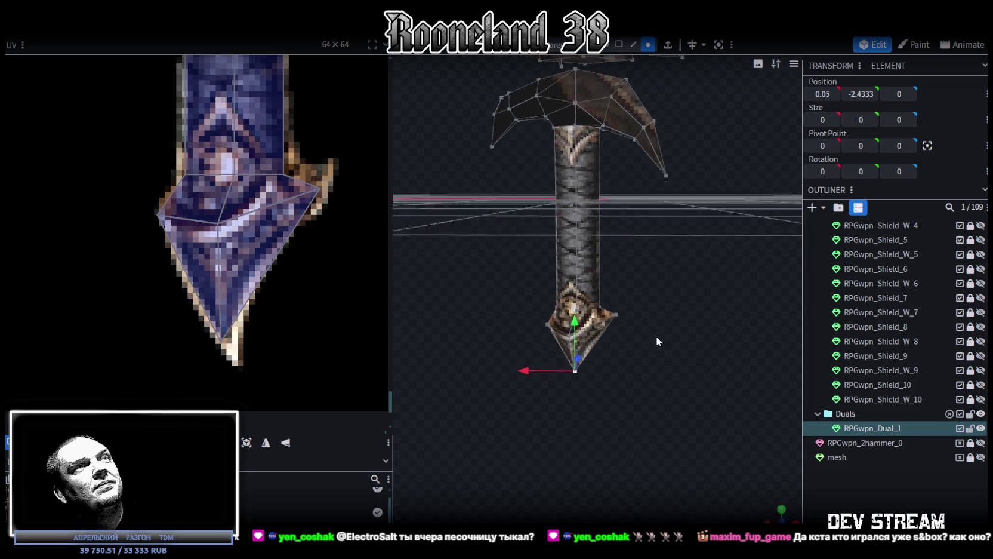
Raise the upper pommel vertices.
left_click_drag(646, 422, 593, 359)
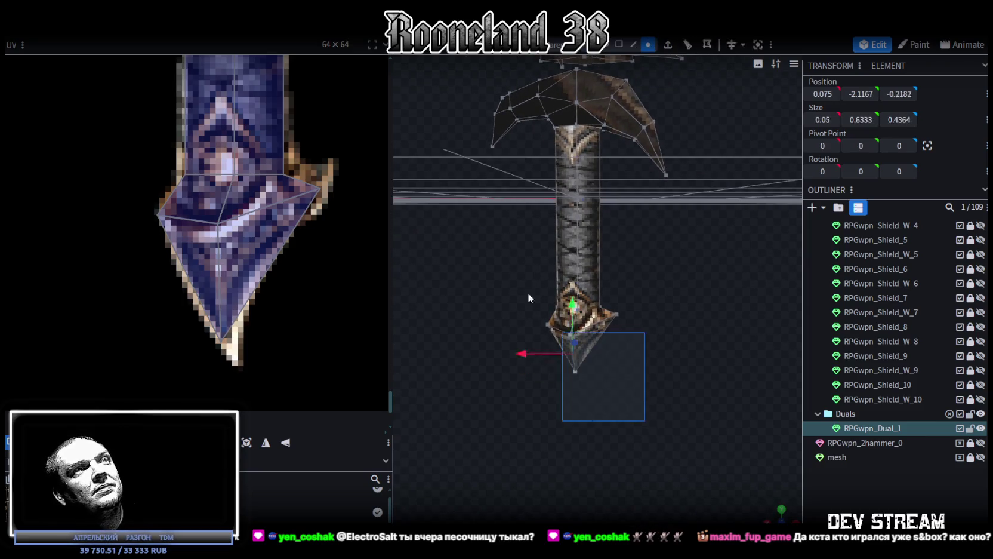
mouse_move(583, 285)
left_mouse_down()
mouse_move(578, 296)
mouse_move(577, 283)
left_mouse_up()
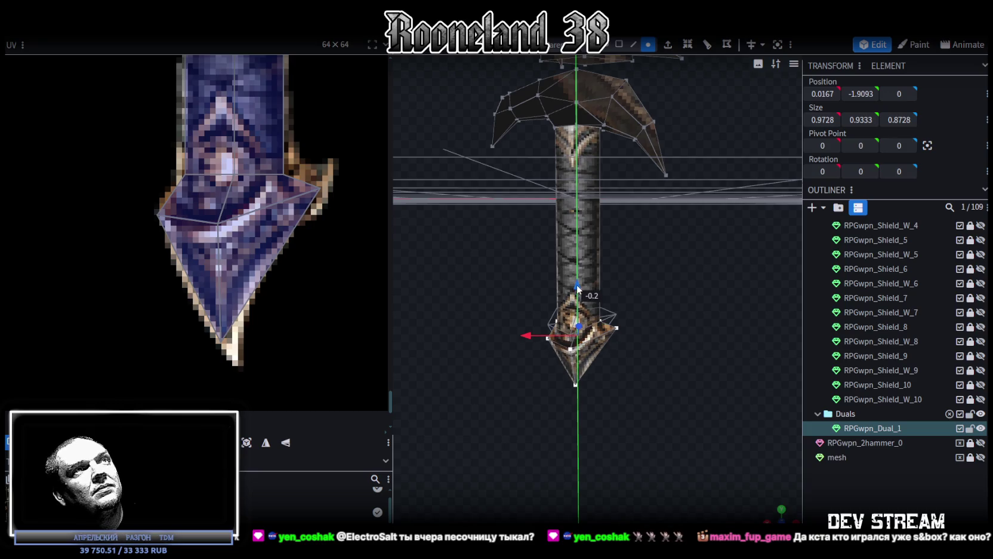
mouse_move(638, 251)
left_mouse_down()
mouse_move(651, 266)
mouse_move(632, 251)
left_mouse_up()
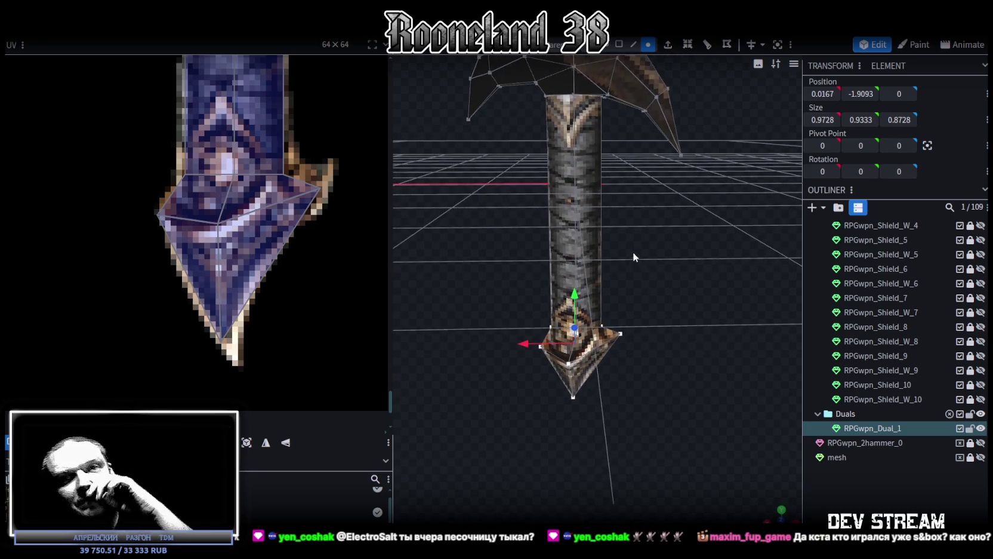
mouse_move(625, 257)
left_mouse_down()
mouse_move(669, 299)
mouse_move(637, 283)
mouse_move(678, 287)
mouse_move(664, 268)
mouse_move(677, 352)
mouse_move(707, 329)
mouse_move(693, 319)
mouse_move(659, 335)
mouse_move(682, 341)
mouse_move(597, 58)
left_mouse_up()
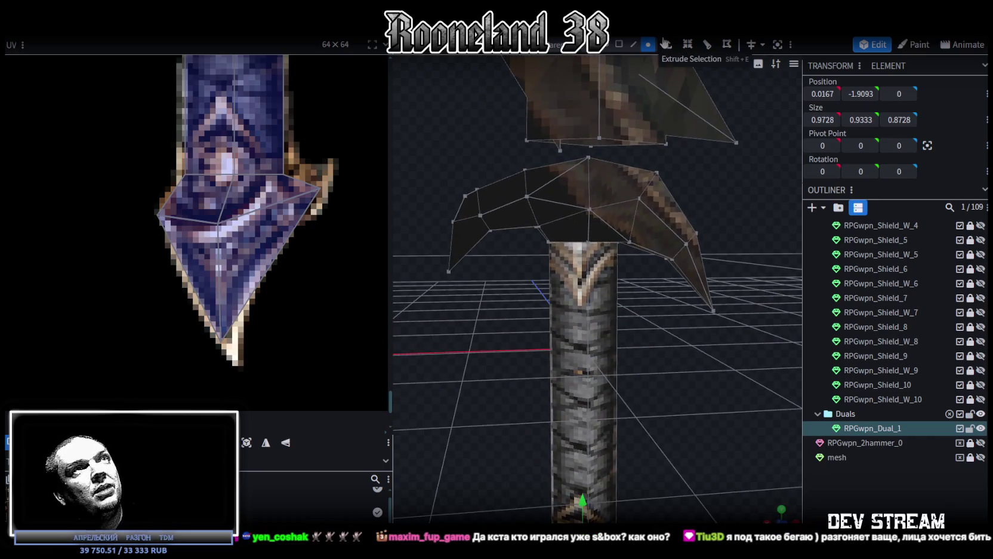
Shift the curved crossguard and its tip piece outward along X.
mouse_move(421, 58)
left_mouse_down()
mouse_move(467, 96)
mouse_move(486, 96)
left_mouse_up()
left_click_drag(680, 142, 718, 170)
left_click(607, 44)
left_click(599, 157)
left_click_drag(506, 204, 509, 204)
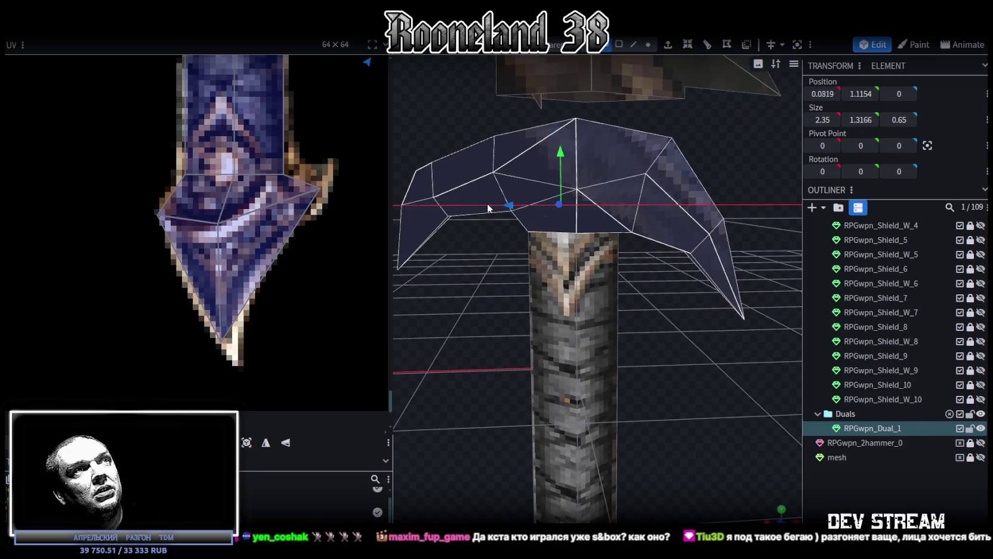
mouse_move(644, 286)
left_mouse_down()
mouse_move(641, 315)
mouse_move(598, 258)
left_mouse_up()
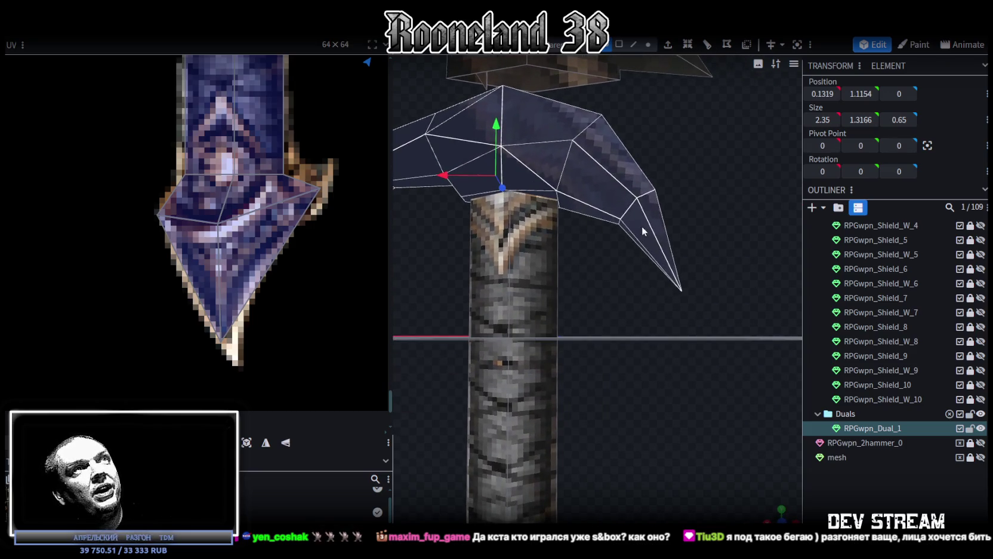
left_click(596, 195)
mouse_move(597, 192)
left_mouse_down()
mouse_move(557, 199)
mouse_move(603, 197)
left_mouse_up()
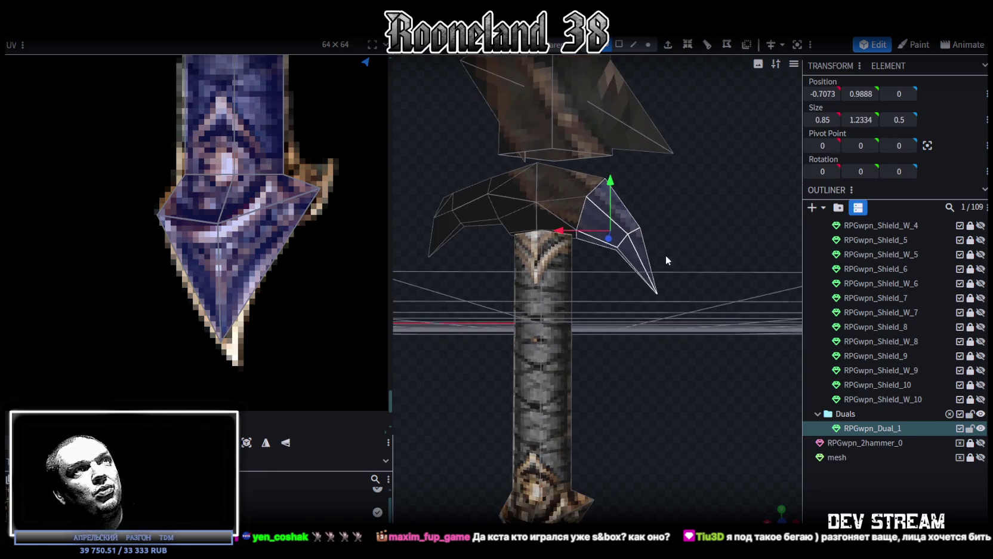
mouse_move(650, 263)
left_mouse_down()
mouse_move(696, 225)
mouse_move(699, 268)
left_mouse_up()
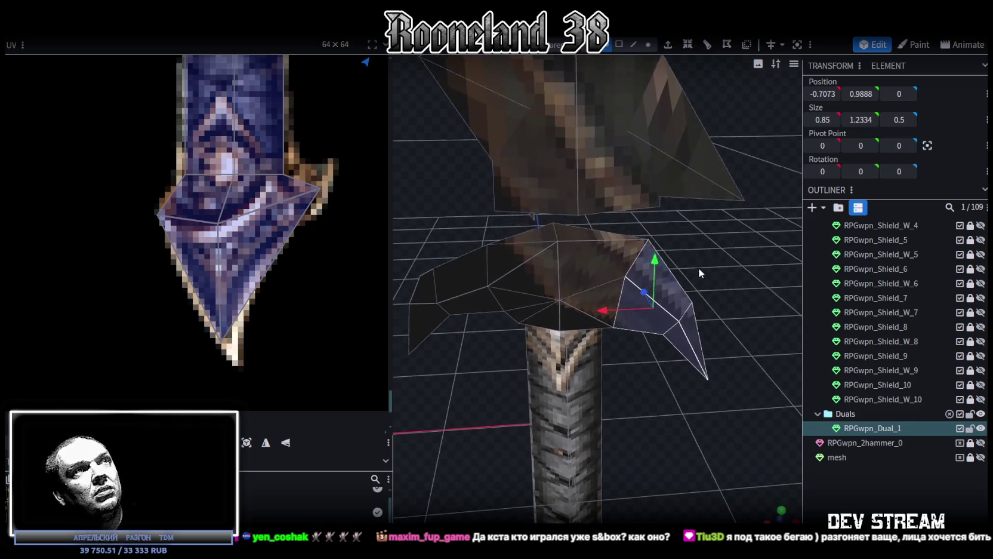
Flatten the thin plate atop the crossguard to a Size Y of 0.
left_click(530, 234)
left_click(621, 44)
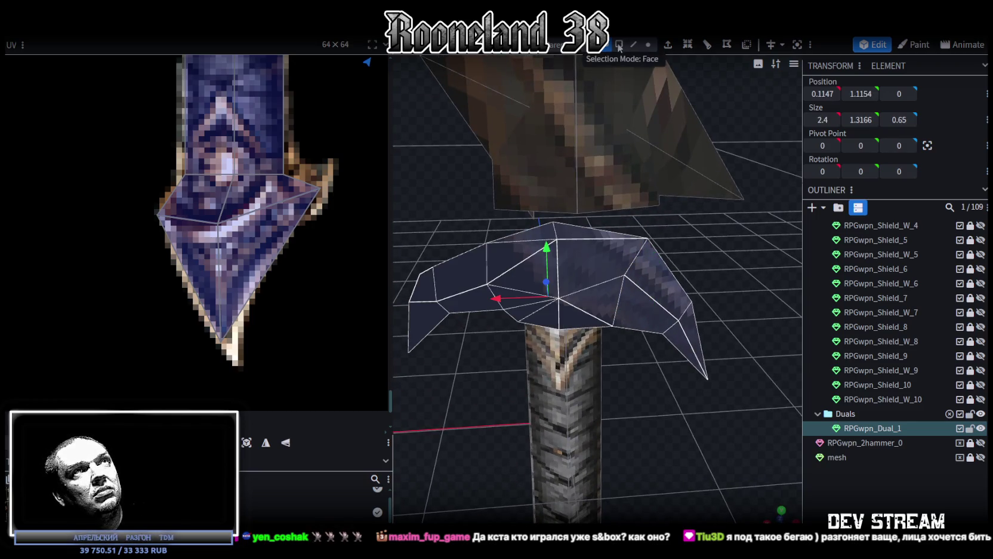
left_click(544, 239)
mouse_move(860, 94)
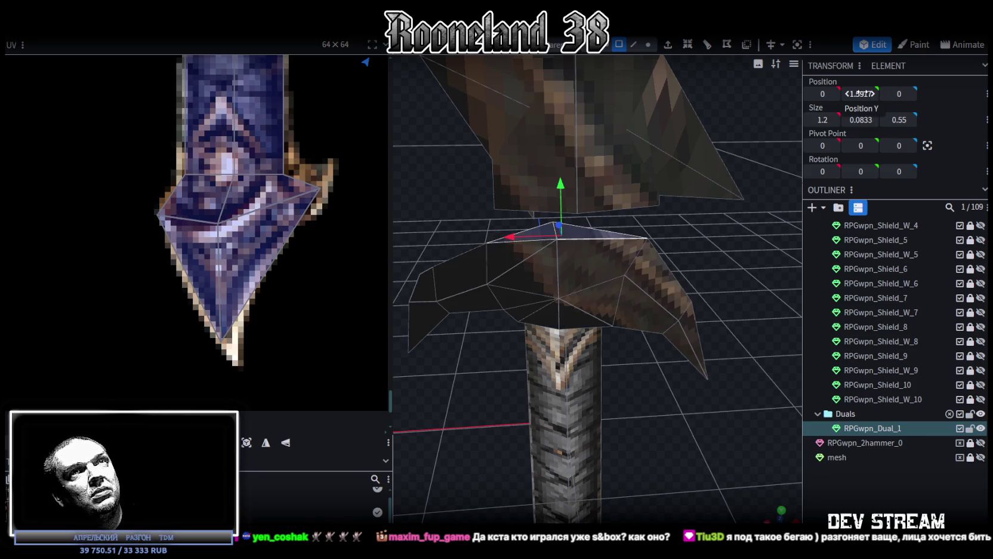
left_click_drag(858, 92, 847, 94)
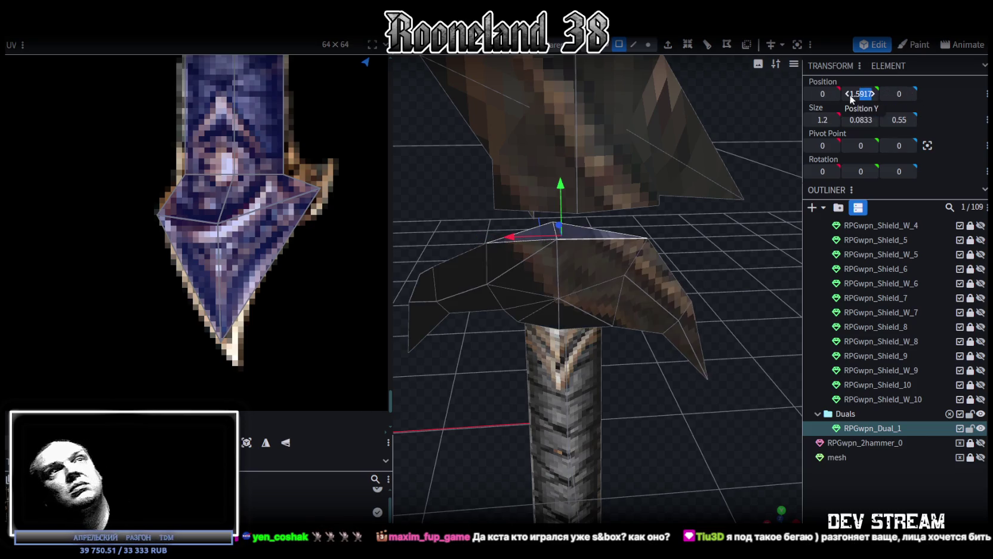
mouse_move(671, 252)
left_mouse_down()
mouse_move(719, 131)
mouse_move(703, 151)
left_mouse_up()
scroll(683, 227, "down", 3)
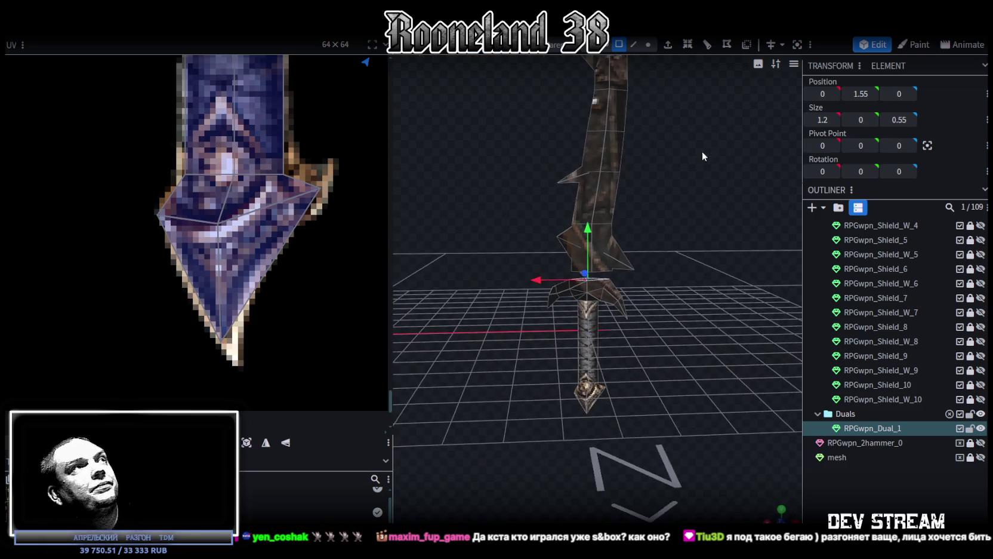
Select the whole crossguard mesh and switch to the front view.
scroll(294, 152, "down", 3)
scroll(312, 254, "down", 2)
scroll(312, 254, "up", 2)
scroll(324, 224, "up", 2)
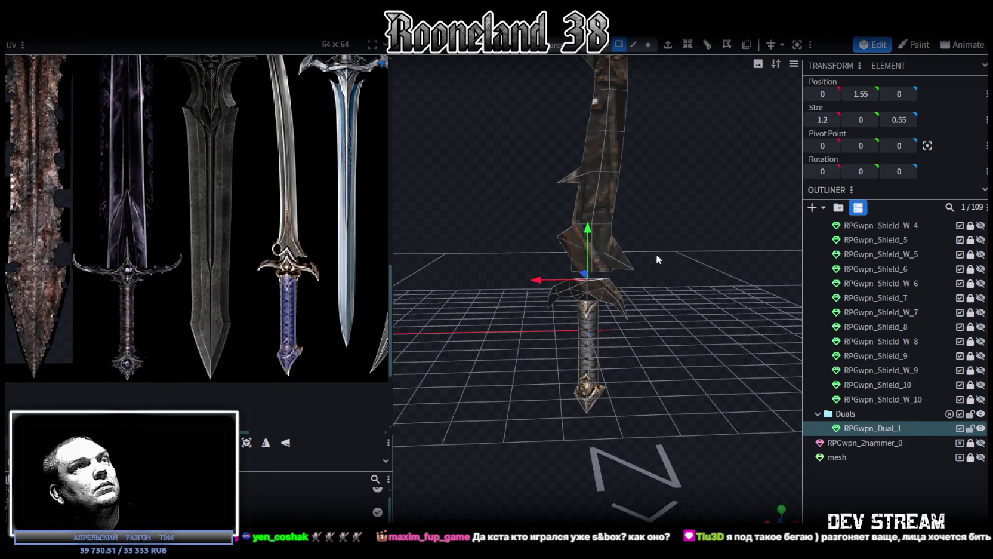
scroll(656, 255, "up", 3)
scroll(698, 217, "up", 2)
left_click(612, 216)
mouse_move(630, 232)
left_mouse_down()
mouse_move(680, 214)
mouse_move(664, 223)
left_mouse_up()
left_click(605, 44)
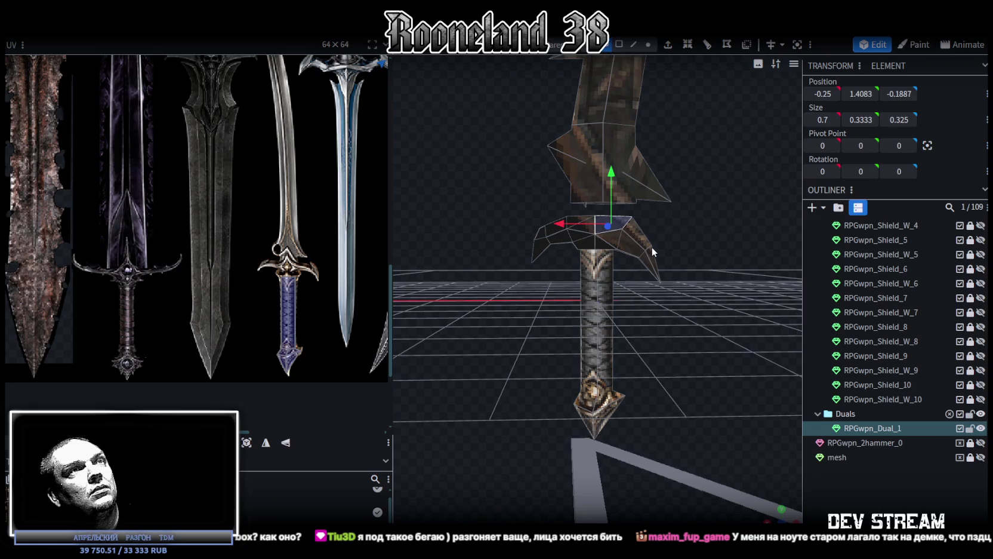
left_click(652, 247)
key("KP_1")
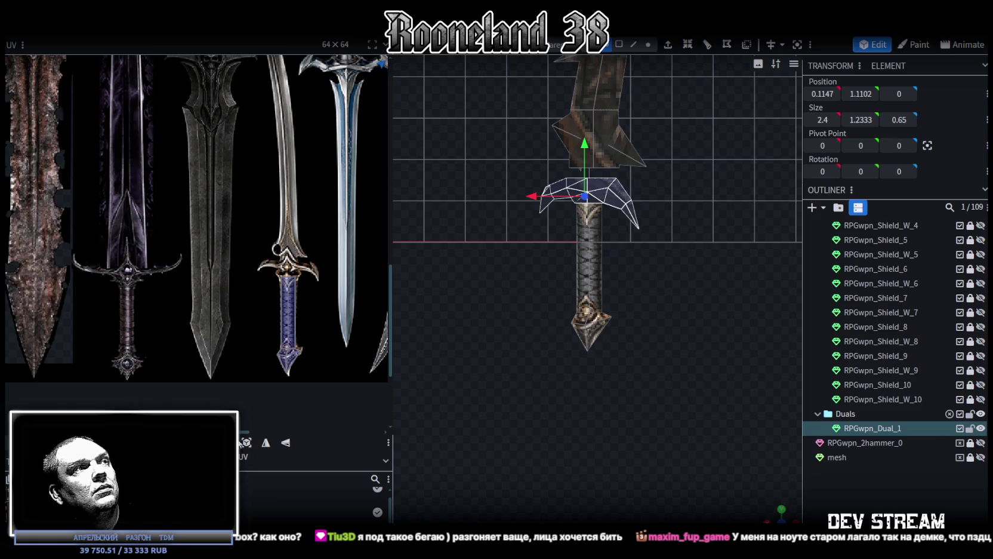
Move the crossguard's UV island onto the blue curved sword's painted crossguard.
scroll(190, 283, "down", 3)
scroll(190, 282, "down", 2)
scroll(129, 151, "up", 2)
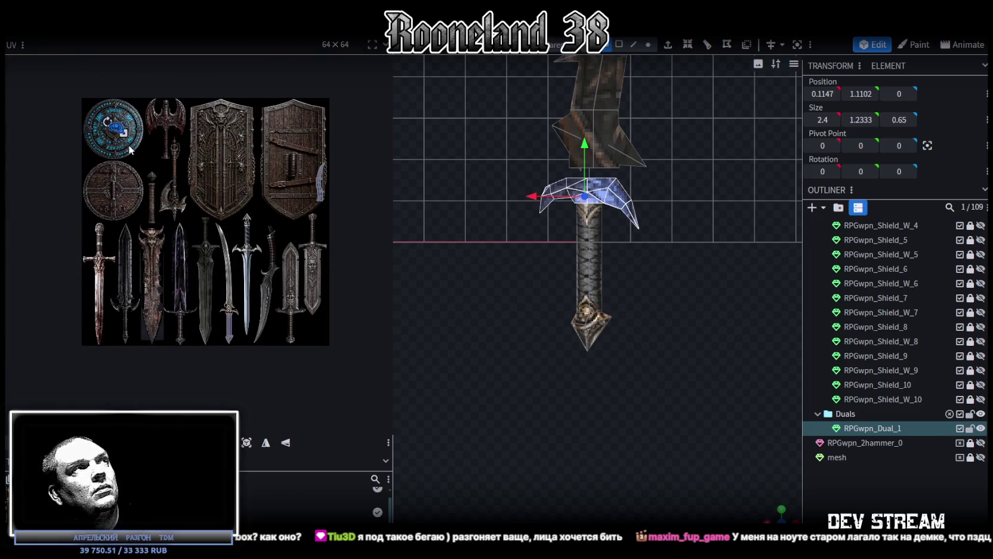
left_click_drag(123, 131, 133, 136)
scroll(136, 142, "up", 2)
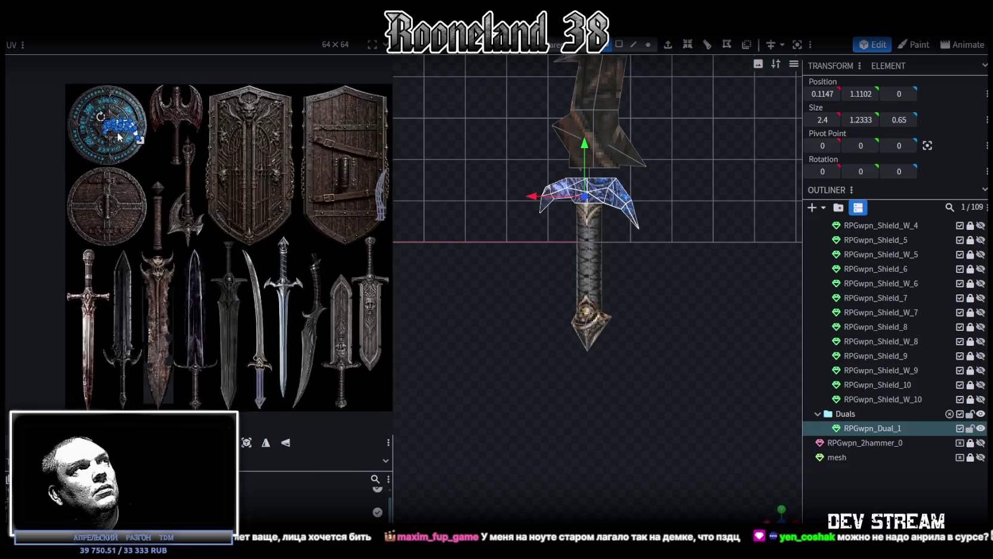
left_click_drag(133, 123, 299, 394)
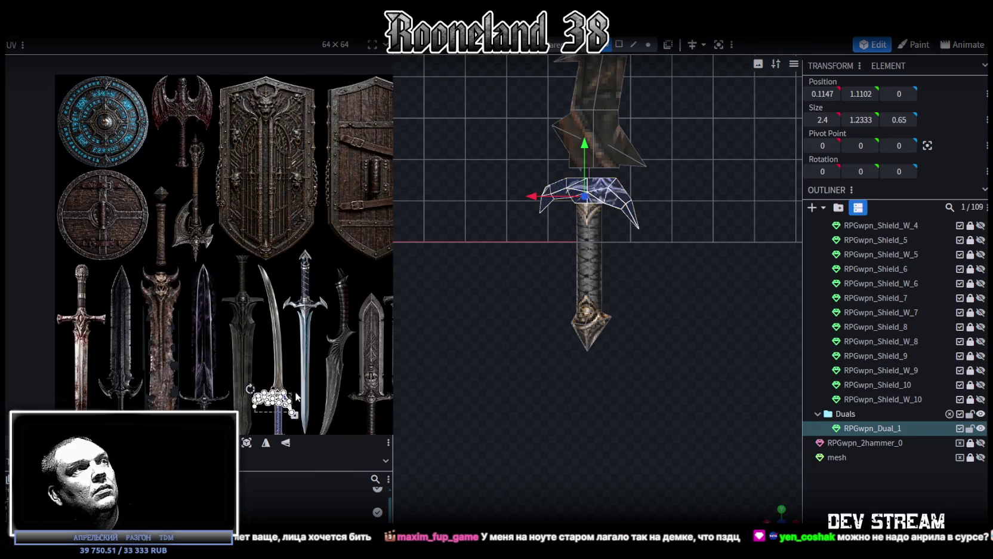
scroll(286, 398, "up", 2)
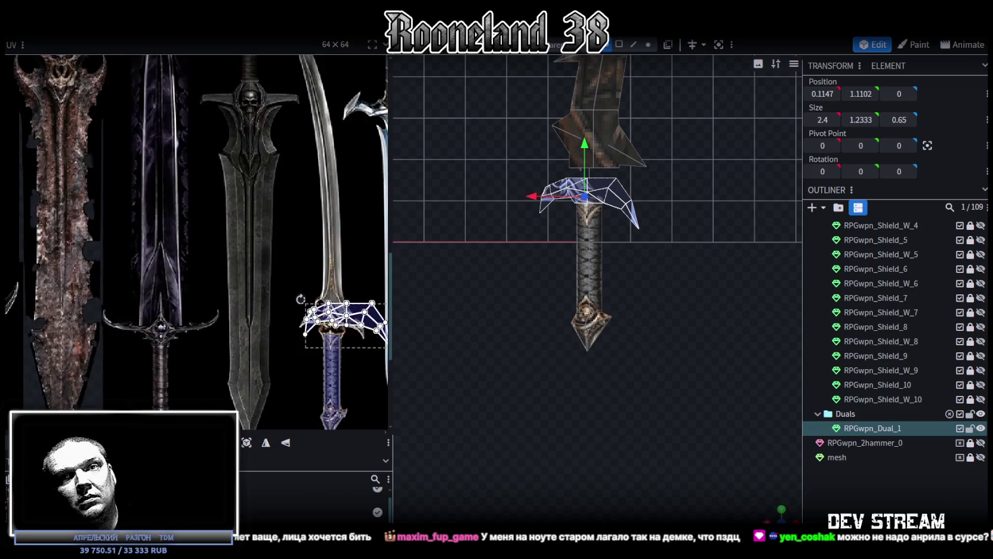
scroll(286, 397, "up", 2)
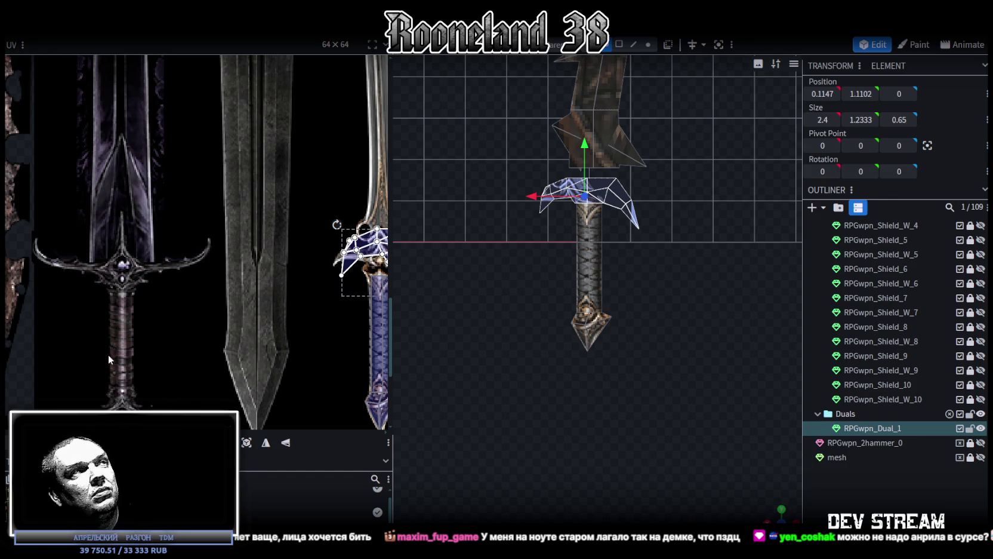
scroll(327, 340, "up", 2)
scroll(276, 281, "up", 2)
scroll(280, 239, "up", 2)
scroll(234, 332, "up", 1)
scroll(234, 328, "down", 2)
mouse_move(240, 304)
left_mouse_down()
mouse_move(243, 277)
mouse_move(277, 291)
left_mouse_up()
Scale, squash and reposition the crossguard UV island to span the painted guard.
left_click_drag(353, 347, 199, 270)
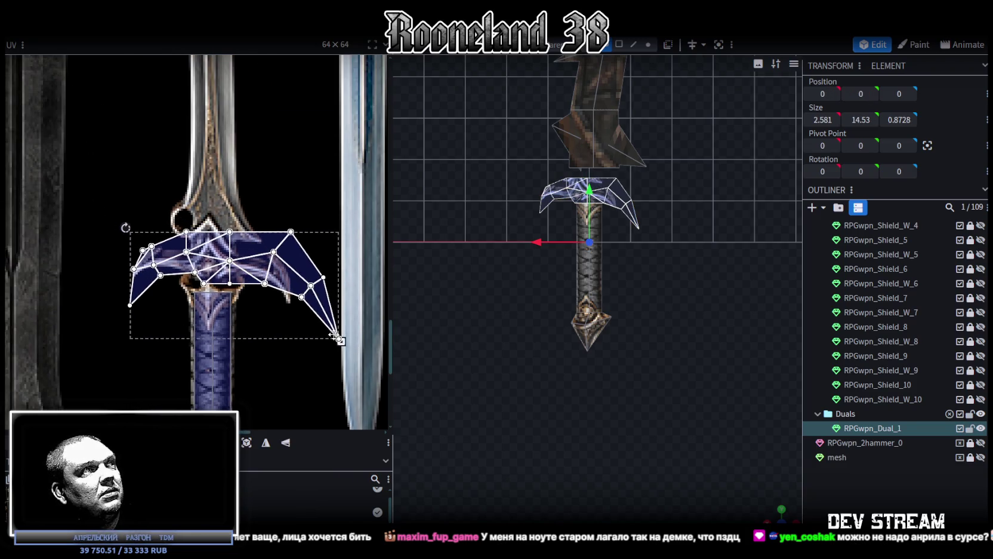
left_click_drag(171, 261, 206, 278)
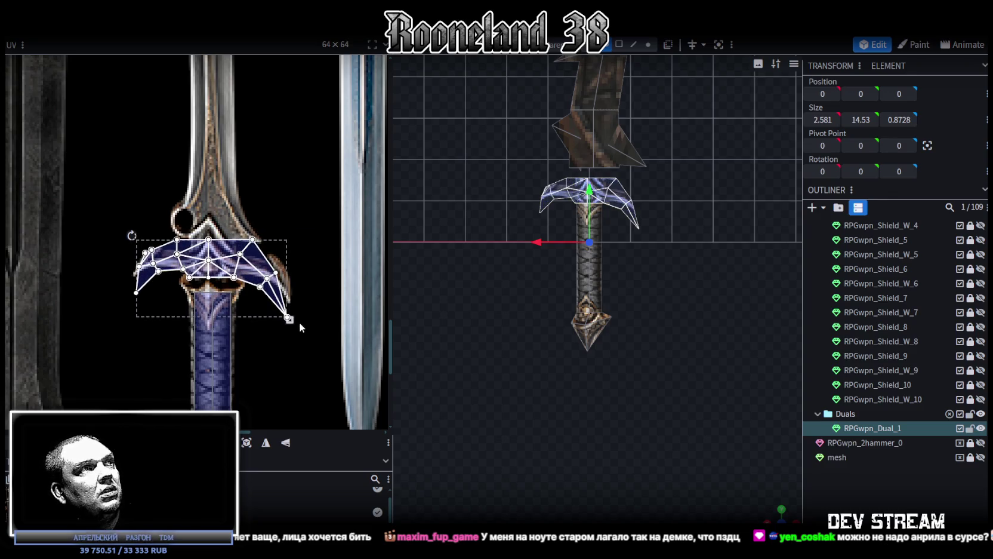
scroll(293, 322, "up", 1)
scroll(289, 321, "up", 1)
scroll(283, 353, "up", 1)
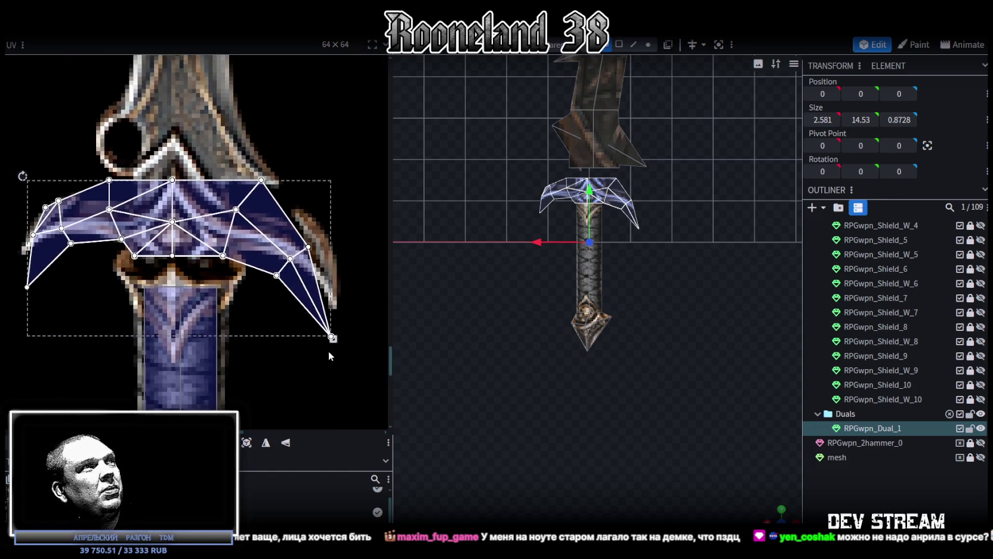
left_click_drag(333, 338, 342, 297)
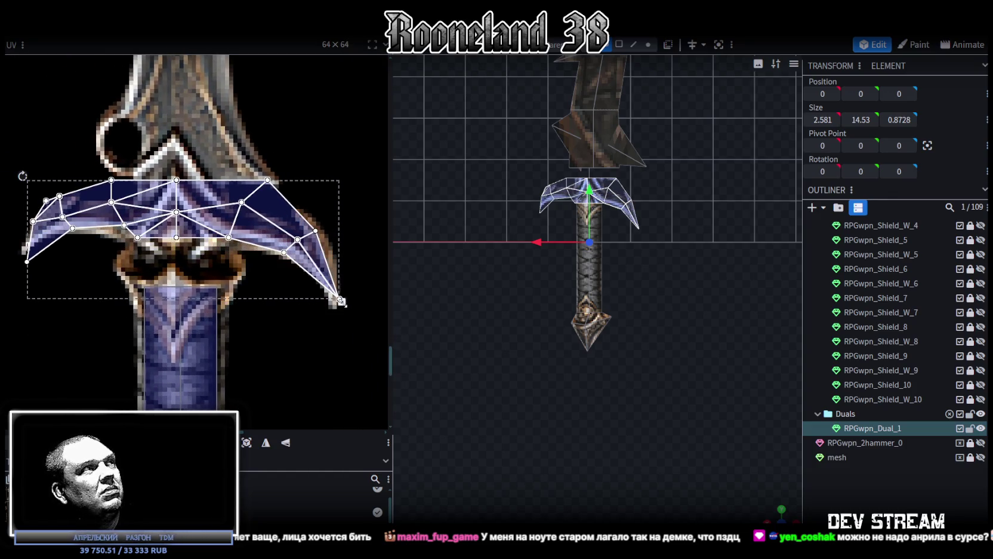
left_click_drag(111, 214, 117, 214)
left_click_drag(347, 296, 343, 301)
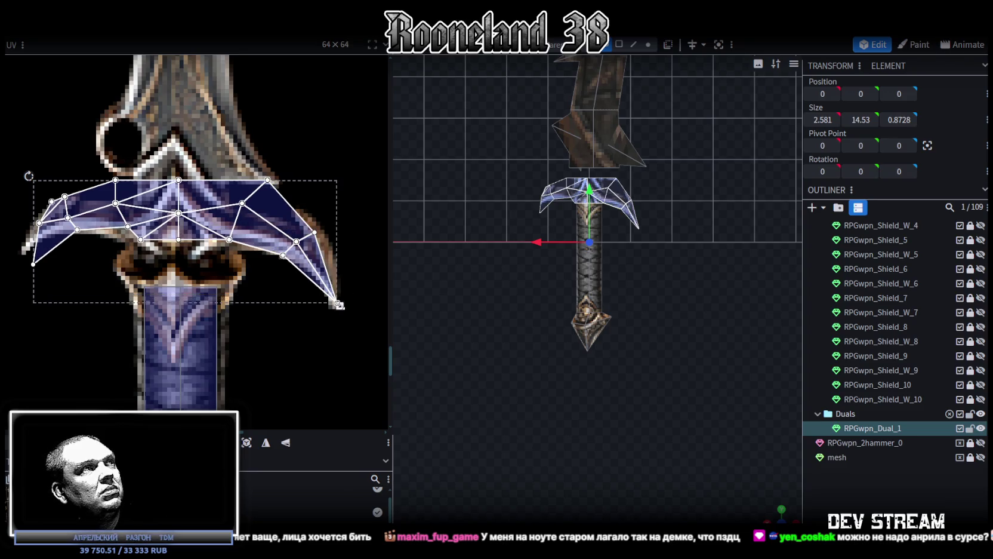
Adjust the bottom UV vertex at the crossguard's left tip.
scroll(318, 313, "up", 2)
scroll(325, 293, "up", 2)
scroll(100, 234, "up", 2)
left_click_drag(91, 286, 68, 247)
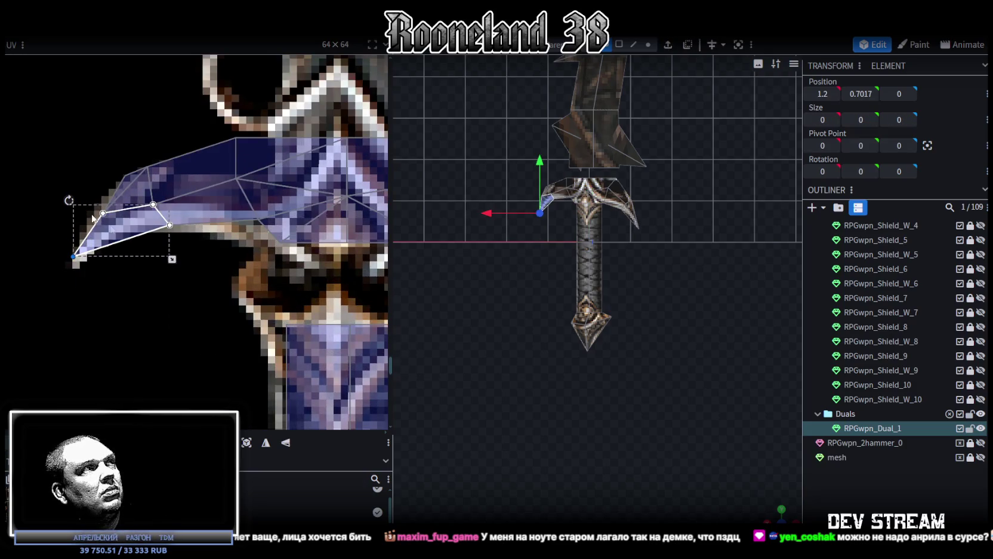
Box-select the guard's UV vertices and nudge them down one step onto the guard texture.
left_click_drag(102, 214, 100, 211)
left_click(162, 179)
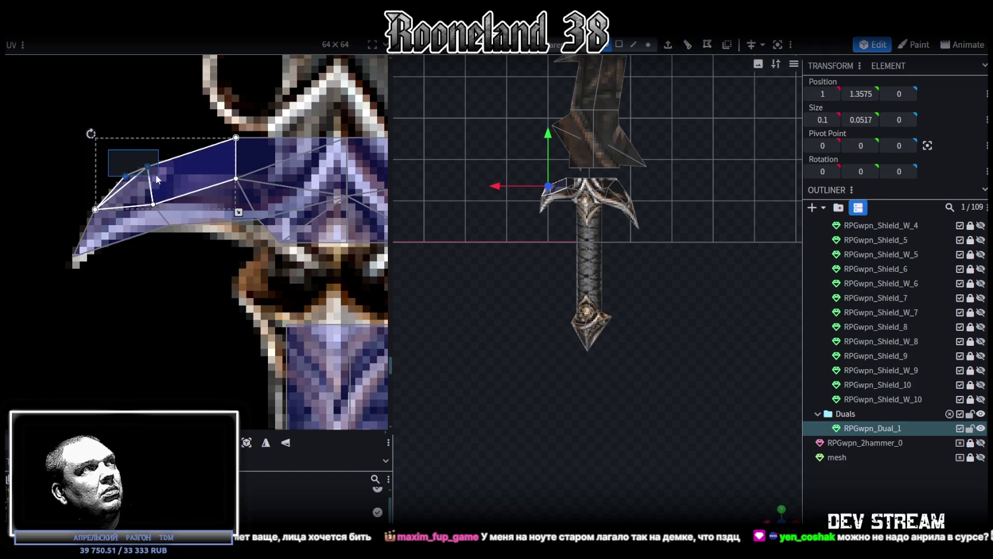
left_click(171, 230)
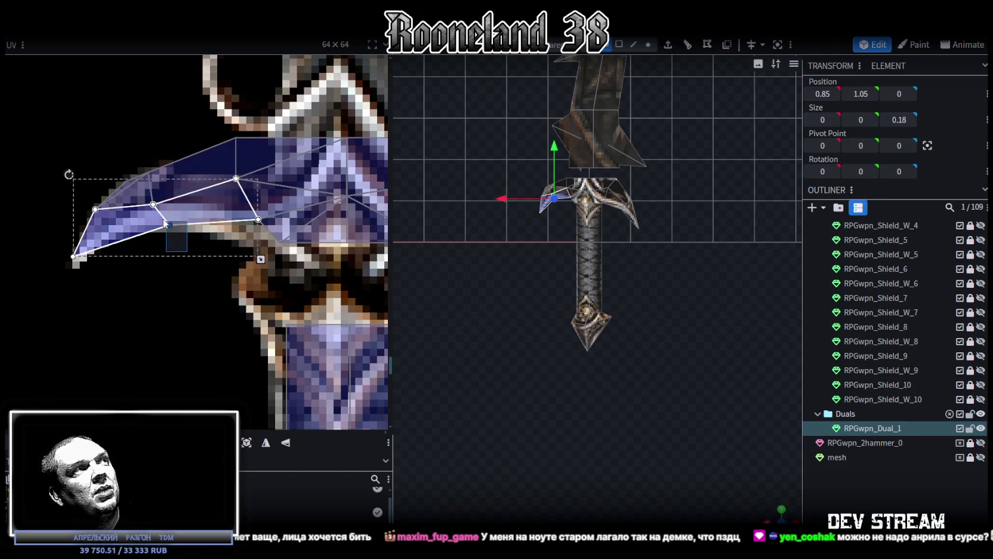
scroll(107, 308, "down", 1)
scroll(114, 295, "down", 1)
scroll(135, 299, "down", 1)
scroll(135, 299, "down", 1)
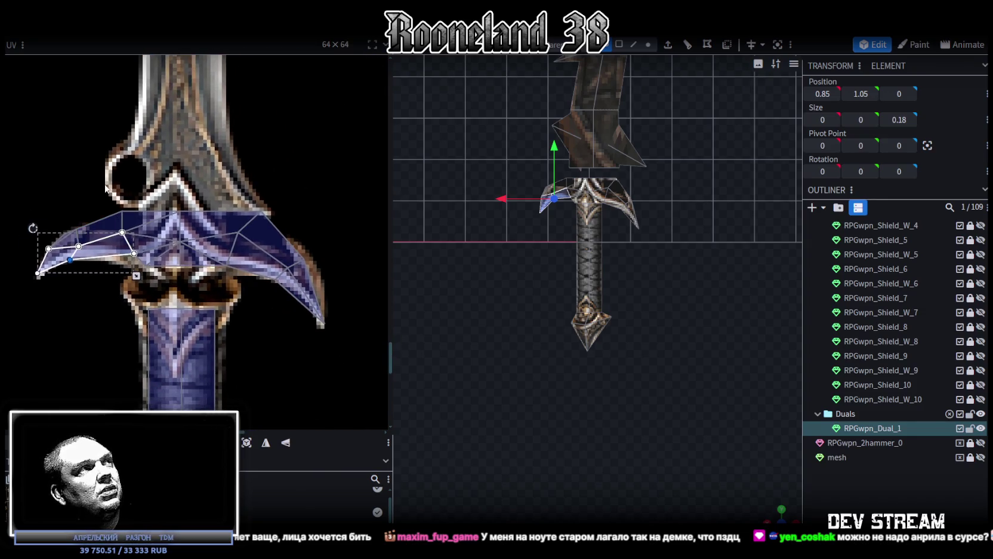
left_click_drag(107, 187, 254, 276)
left_click_drag(262, 281, 248, 280)
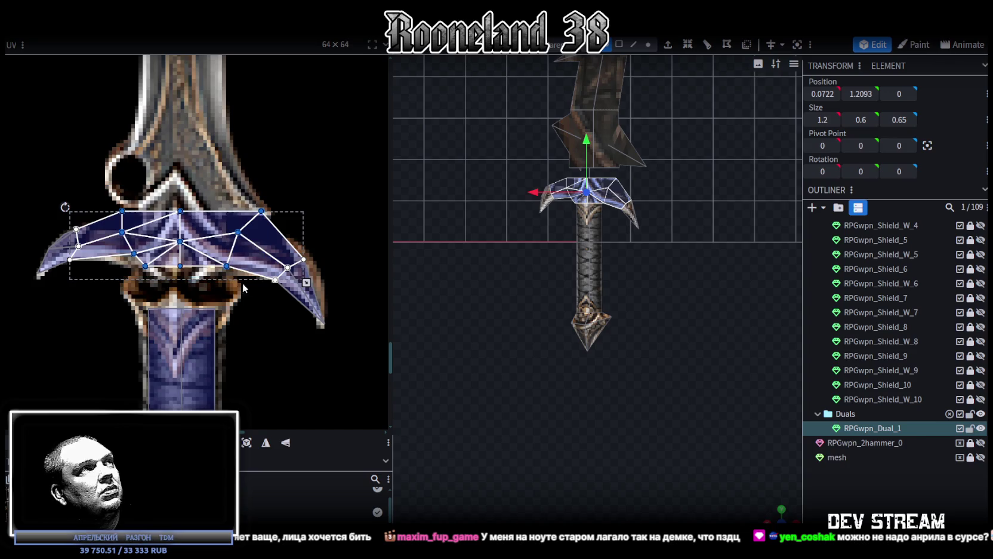
key("Down")
key("Down")
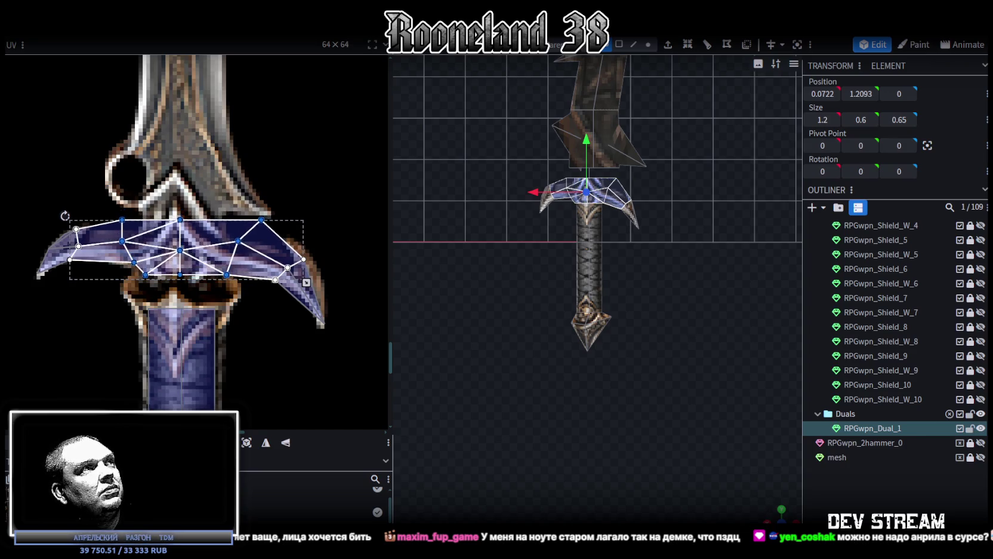
key("Down")
key("Down")
key("Down")
key("Up")
key("Up")
key("Up")
key("Up")
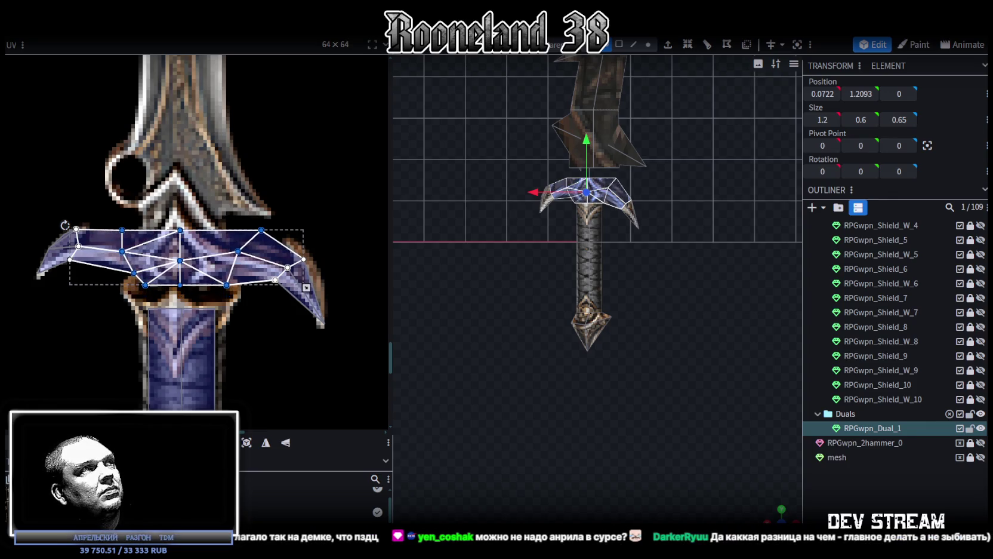
Raise the guard's left-edge UV vertices so they sit on the texture.
scroll(195, 311, "up", 4)
left_click(204, 265)
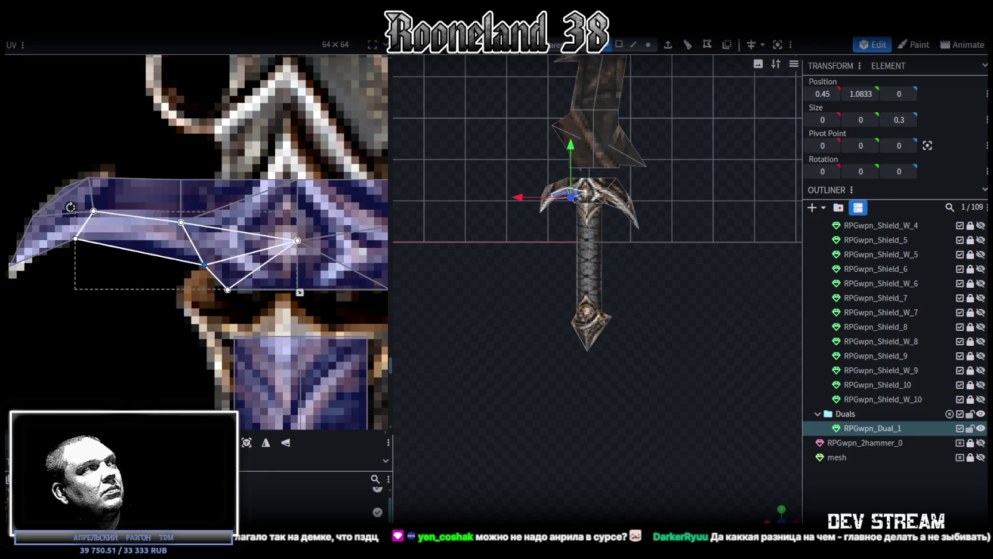
key("Up")
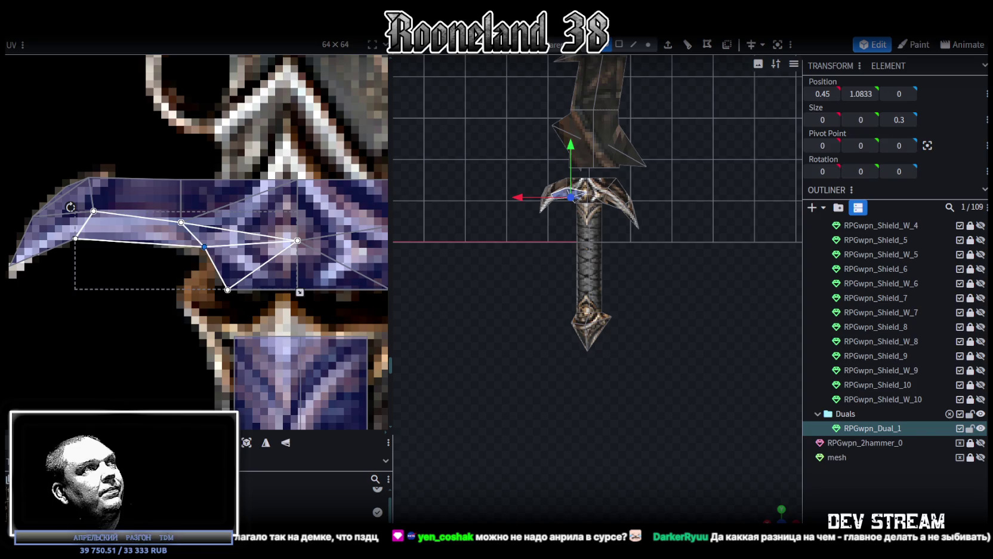
key("Up")
key("Up")
key("Down")
key("Down")
key("Down")
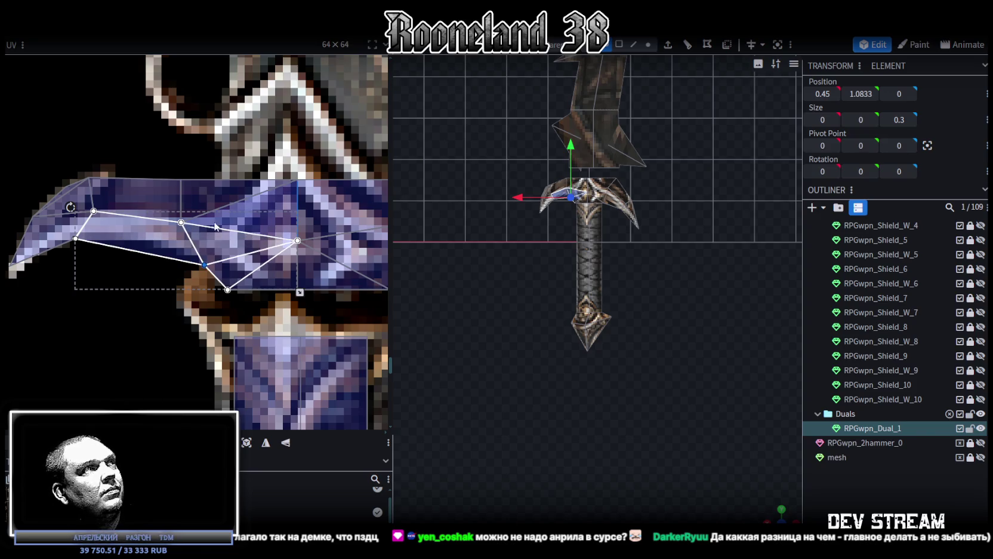
left_click_drag(166, 280, 211, 208)
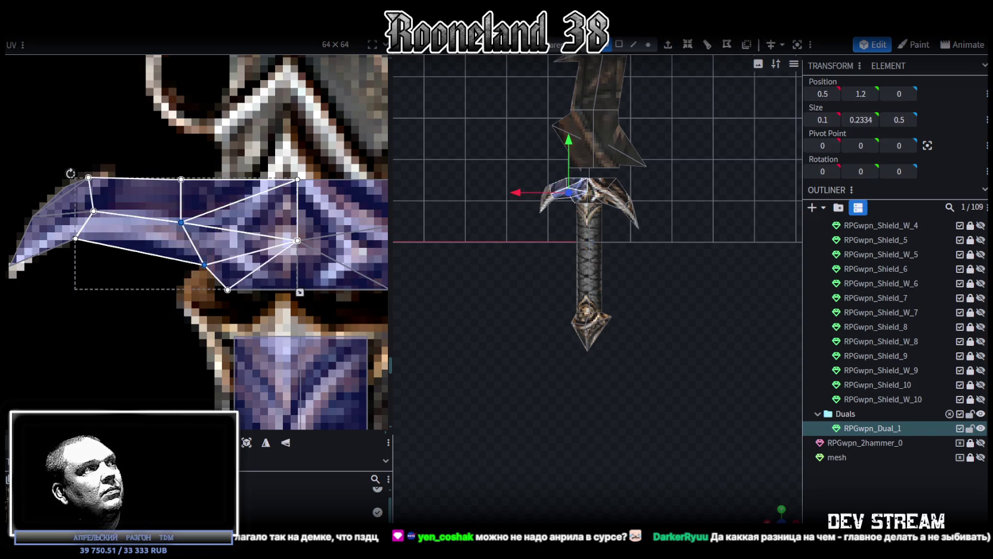
key("Up")
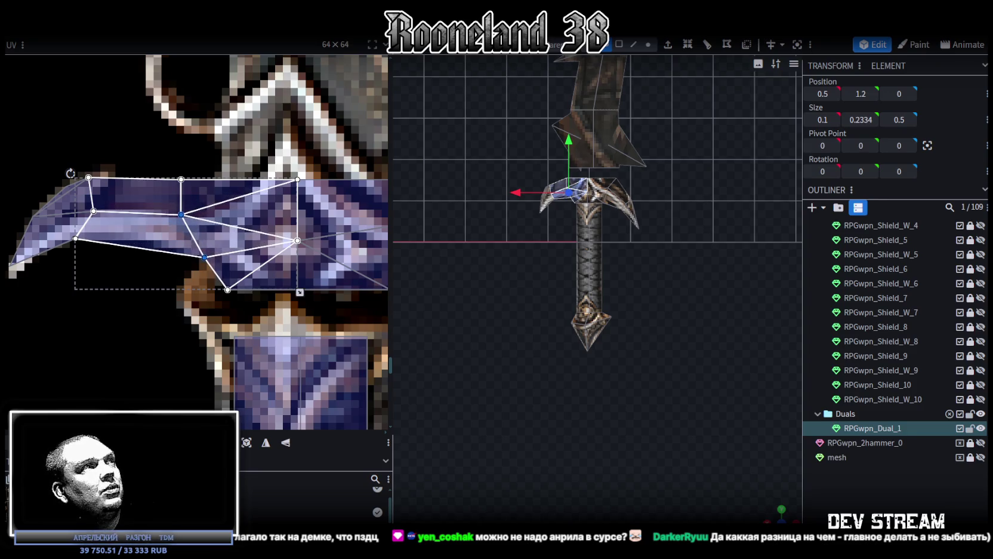
left_click(214, 238)
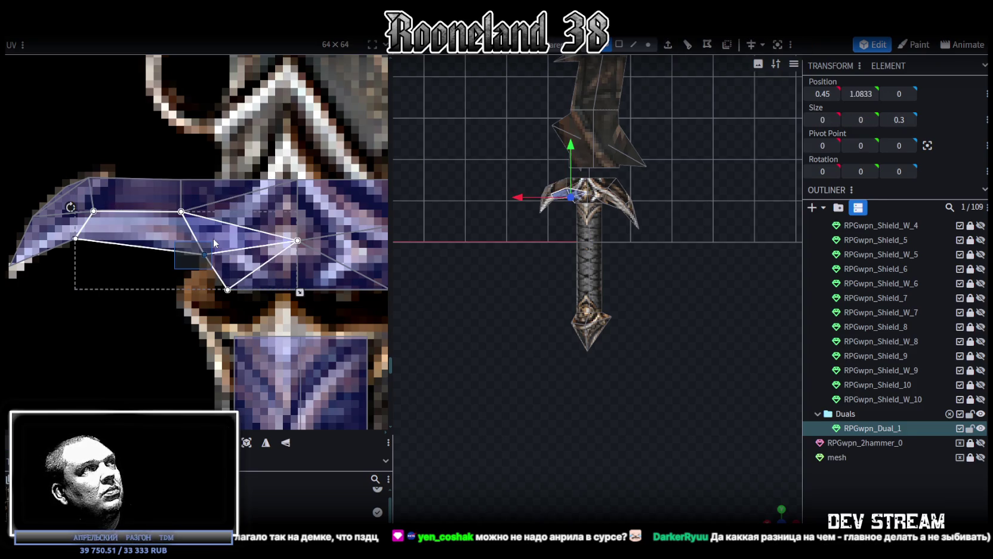
key("Up")
key("Up")
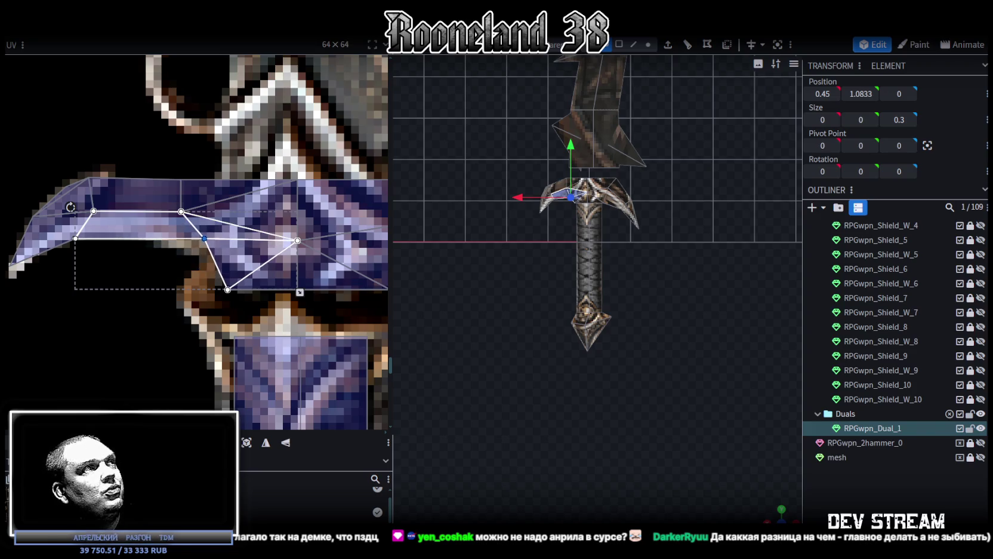
Shift the guard's right-side UV vertices left and down to fit the guard pattern.
scroll(269, 338, "down", 1)
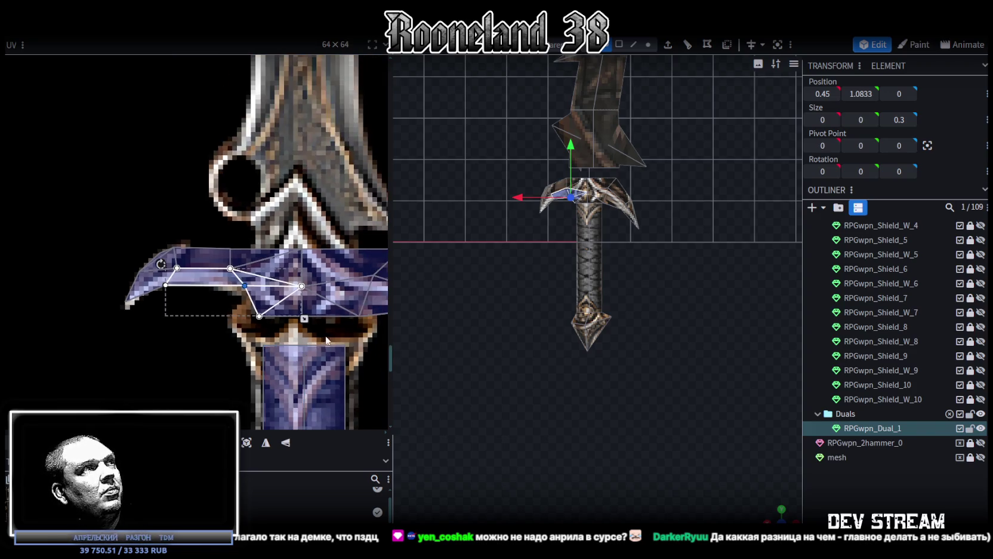
scroll(269, 338, "down", 2)
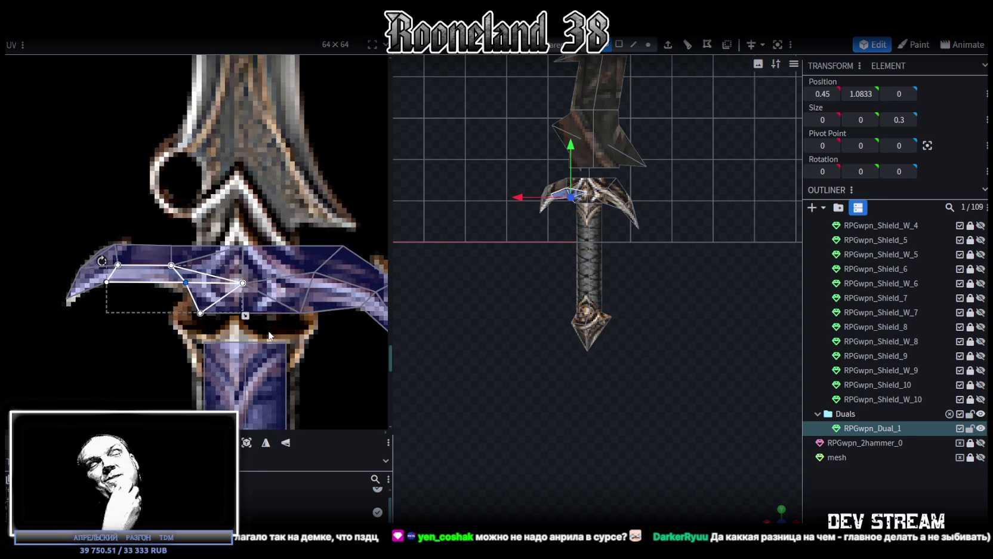
left_click(363, 249)
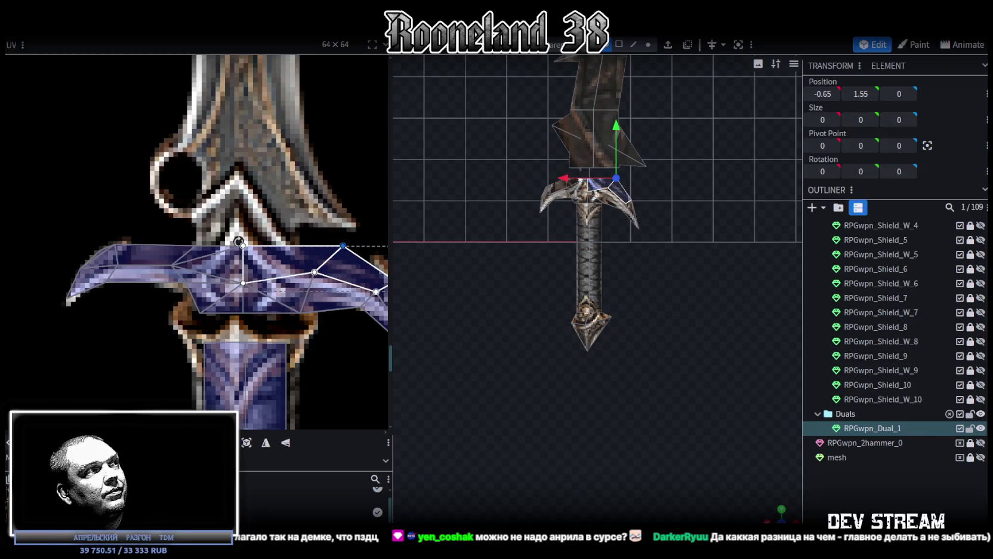
key("Left")
key("Left")
key("Left")
key("Left")
key("Left")
key("Left")
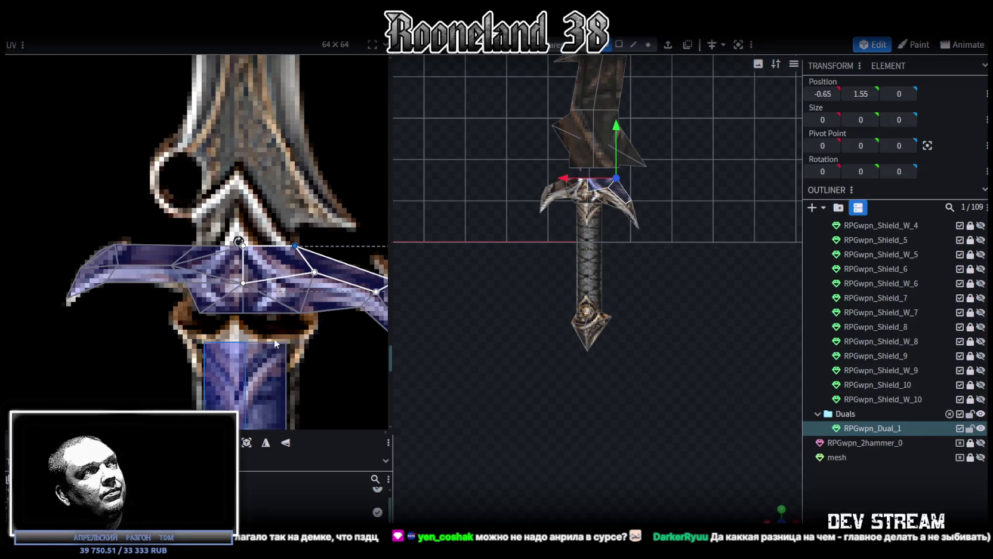
scroll(233, 300, "up", 1)
scroll(232, 299, "up", 1)
left_click(227, 229)
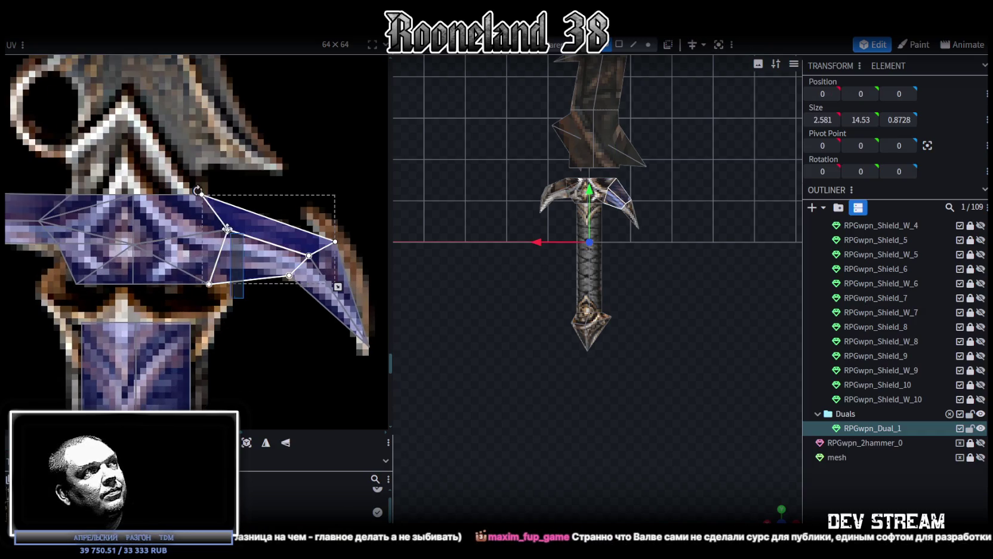
key("Down")
key("Down")
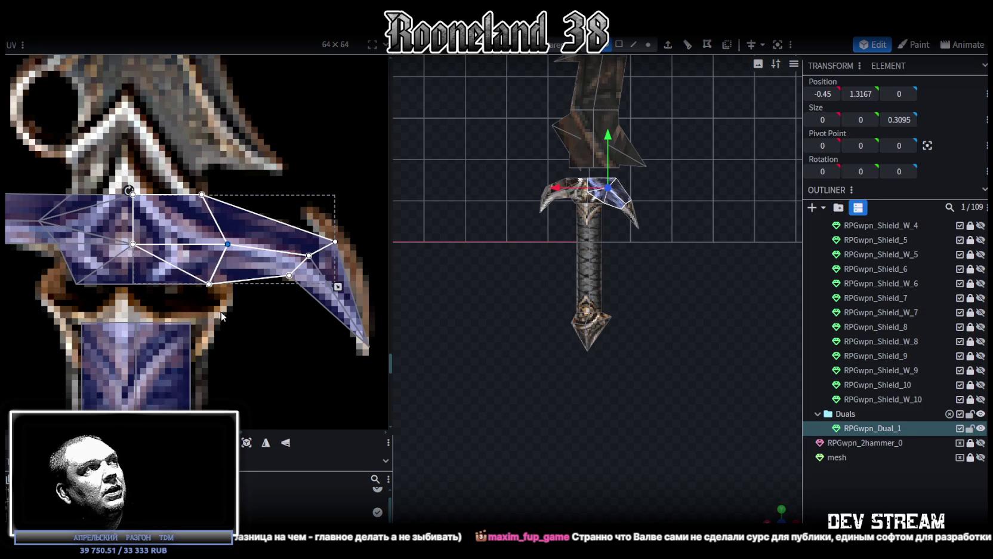
scroll(219, 315, "down", 1)
scroll(159, 296, "down", 1)
Pull the bottom vertices of two small crossguard quads out to the guide line.
left_click(159, 296)
left_click(179, 291)
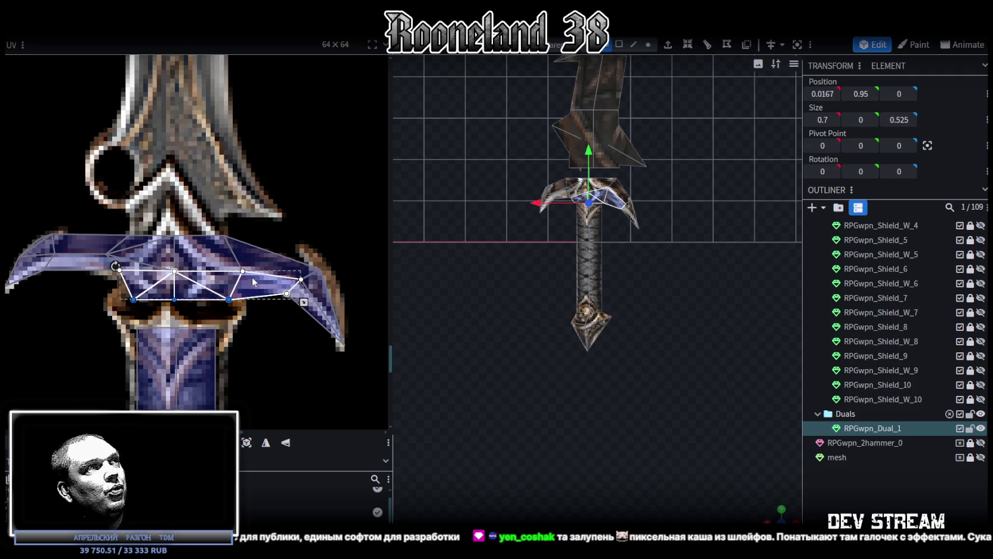
scroll(252, 276, "up", 2)
scroll(253, 277, "up", 1)
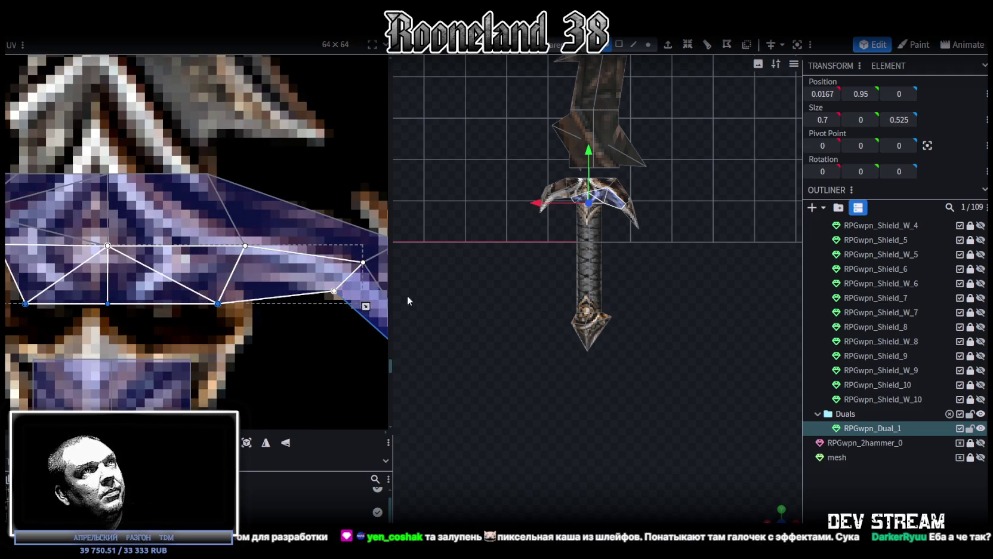
scroll(281, 255, "down", 1)
scroll(262, 255, "down", 2)
scroll(255, 258, "down", 1)
scroll(255, 239, "down", 1)
scroll(216, 241, "up", 3)
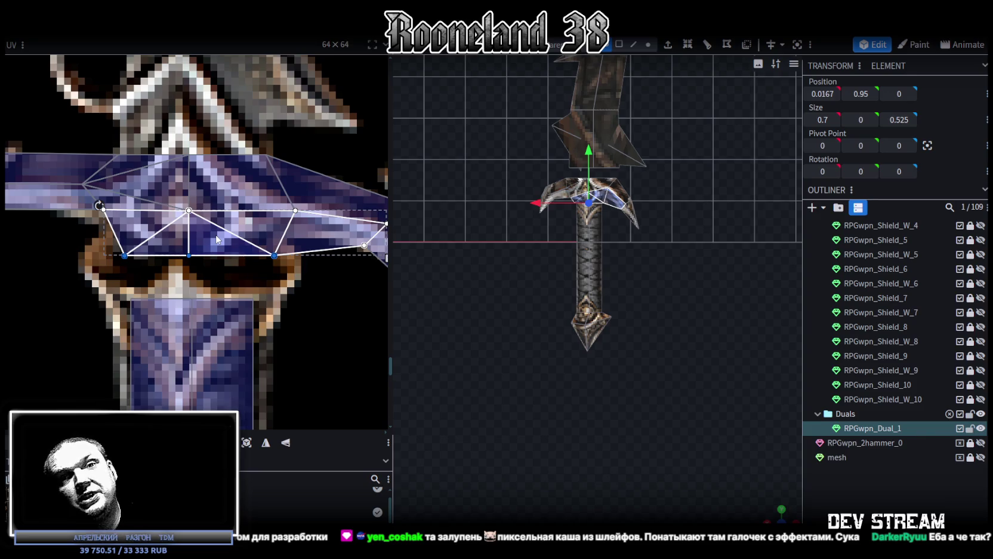
scroll(238, 248, "down", 1)
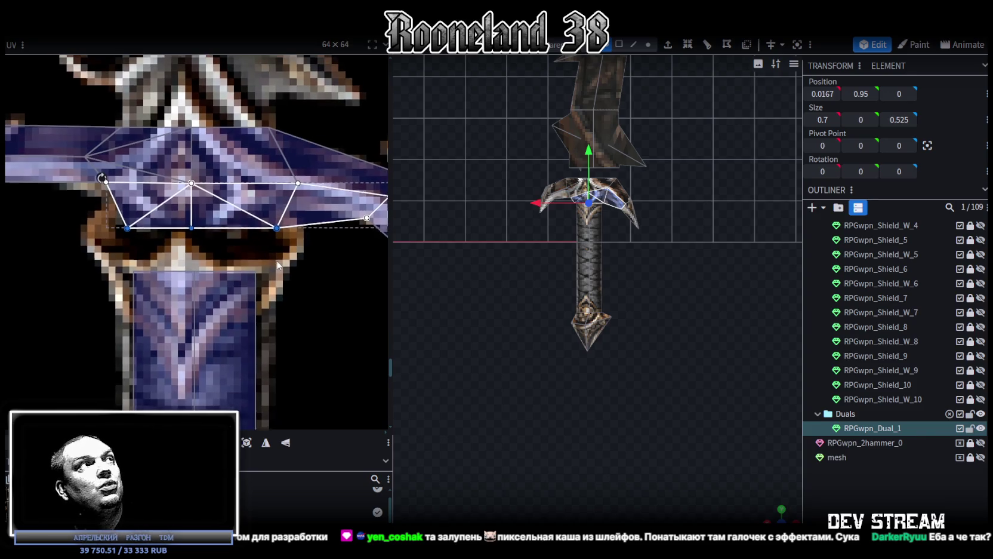
left_click(149, 212)
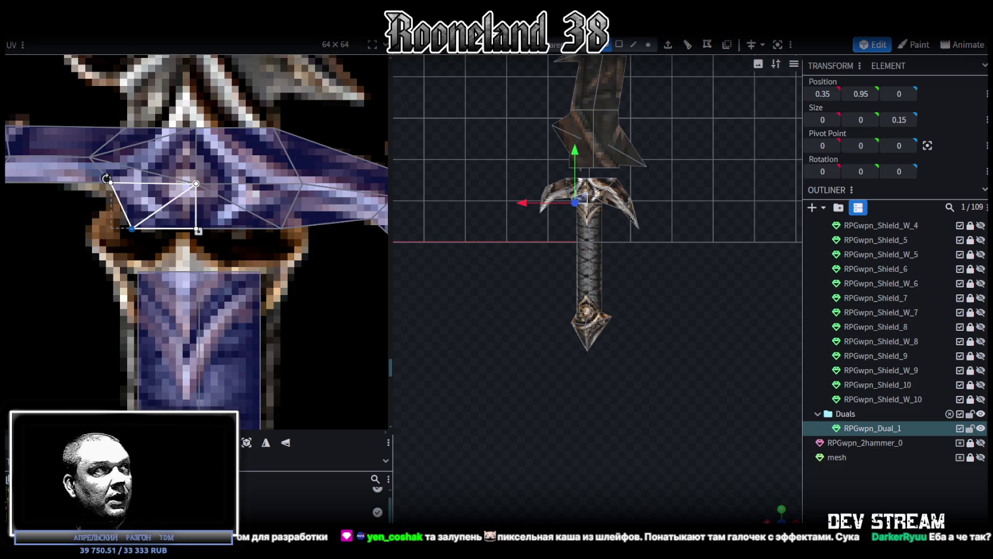
left_click_drag(130, 228, 111, 228)
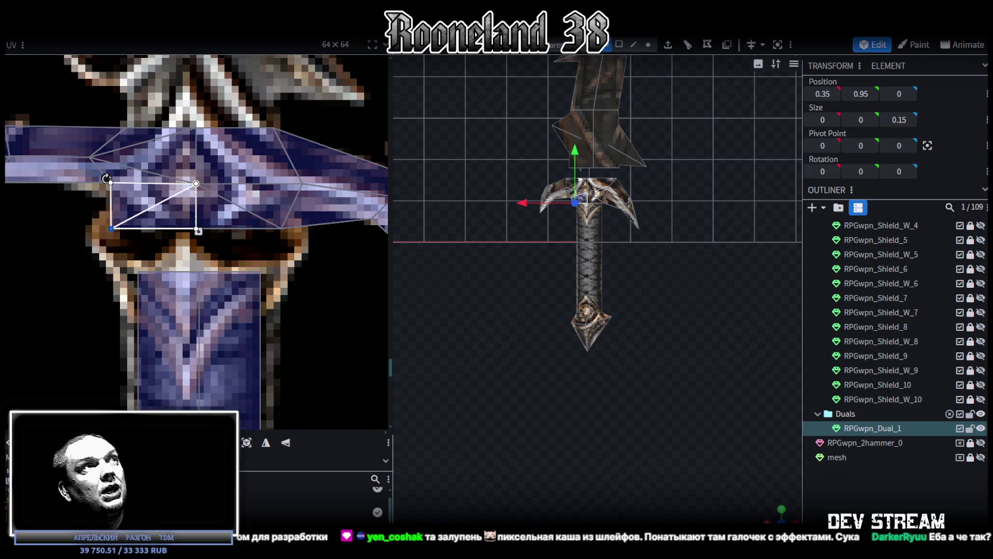
left_click(295, 218)
left_click_drag(280, 228, 301, 229)
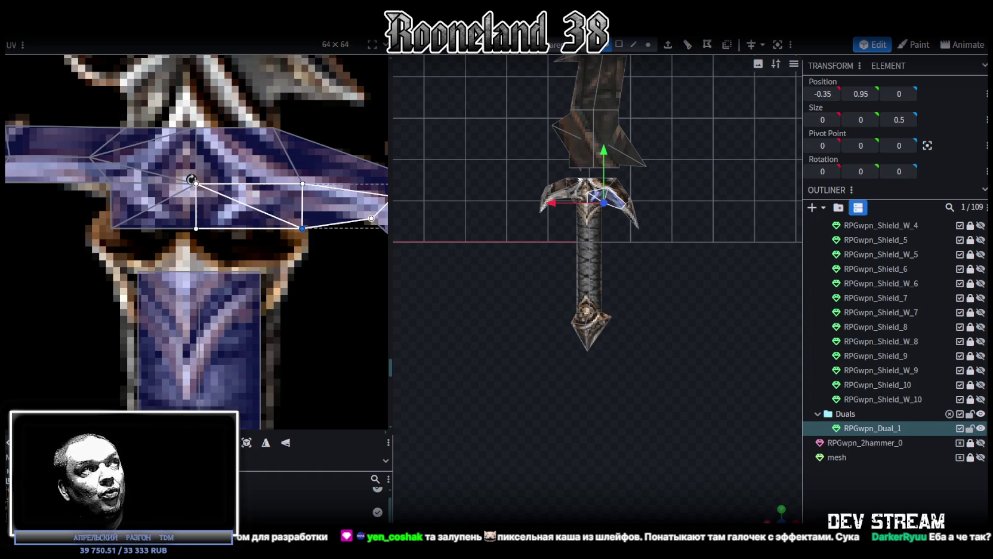
Select the whole crossguard UV island to check its fit on the blue centre.
left_click(250, 154, "shift")
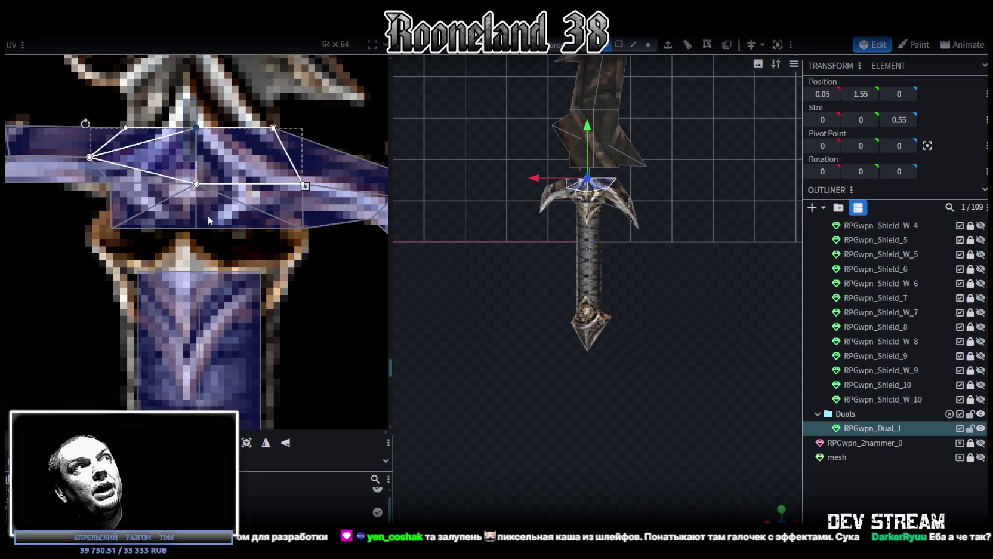
left_click(150, 179, "shift")
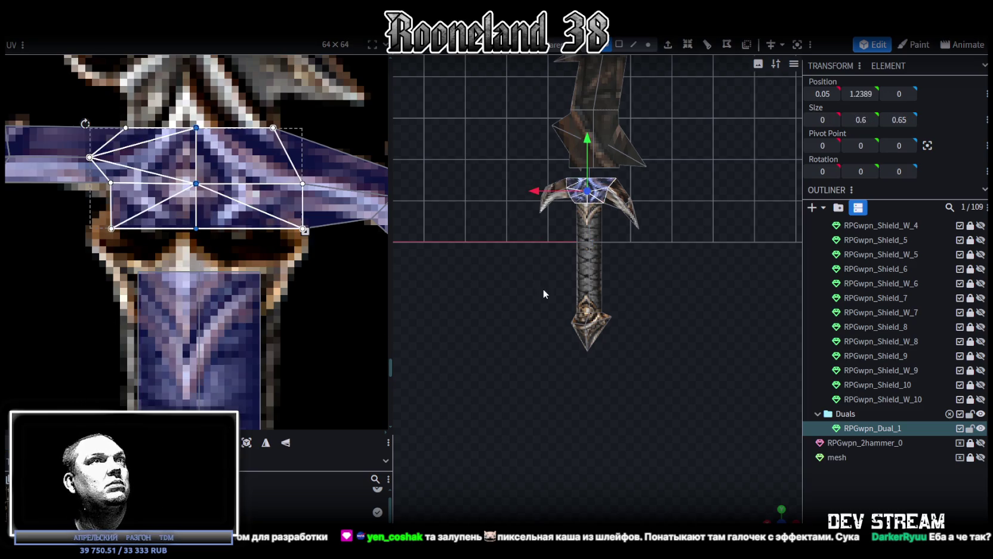
scroll(531, 286, "up", 2)
scroll(545, 353, "up", 2)
scroll(549, 337, "up", 2)
scroll(547, 333, "up", 2)
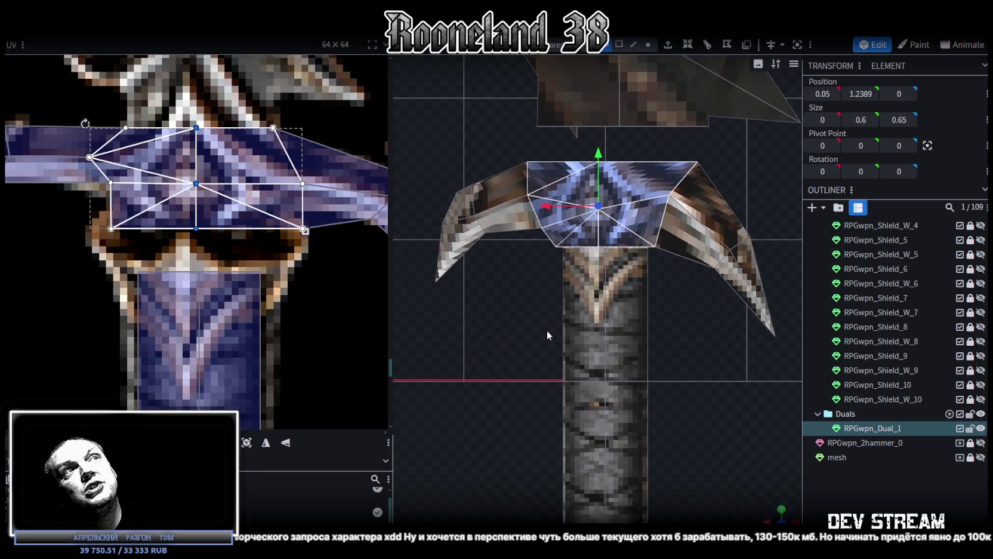
In vertex mode, slide a top-right crossguard vertex 0.3 left and lower another slightly.
mouse_move(752, 297)
left_mouse_down()
mouse_move(696, 329)
mouse_move(694, 236)
left_mouse_up()
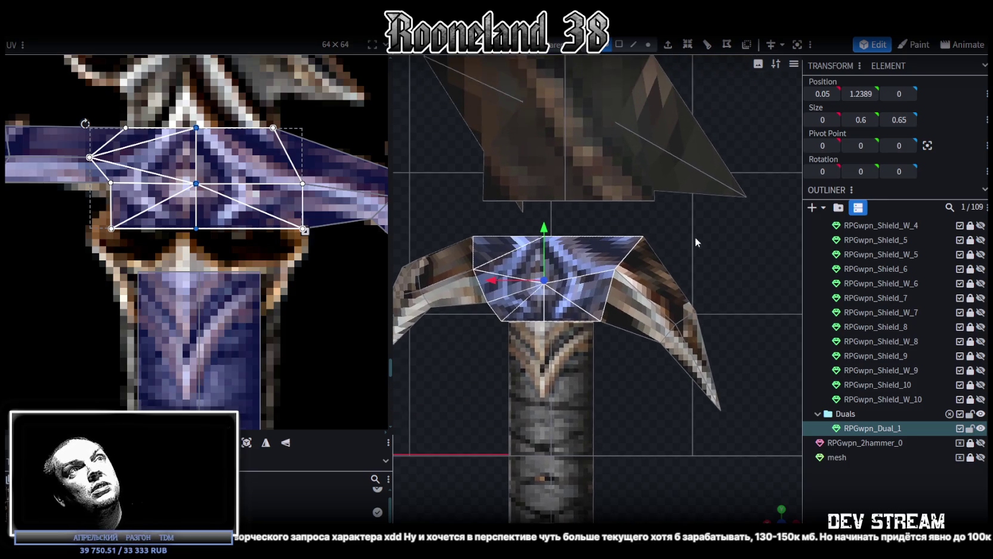
left_click(648, 44)
left_click(642, 237)
left_click_drag(599, 237, 561, 240)
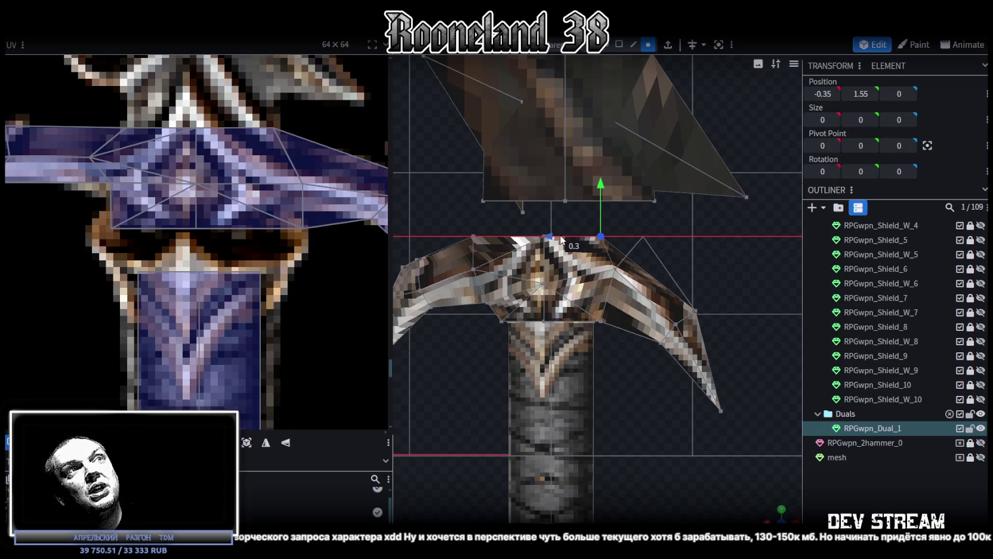
scroll(630, 258, "up", 2)
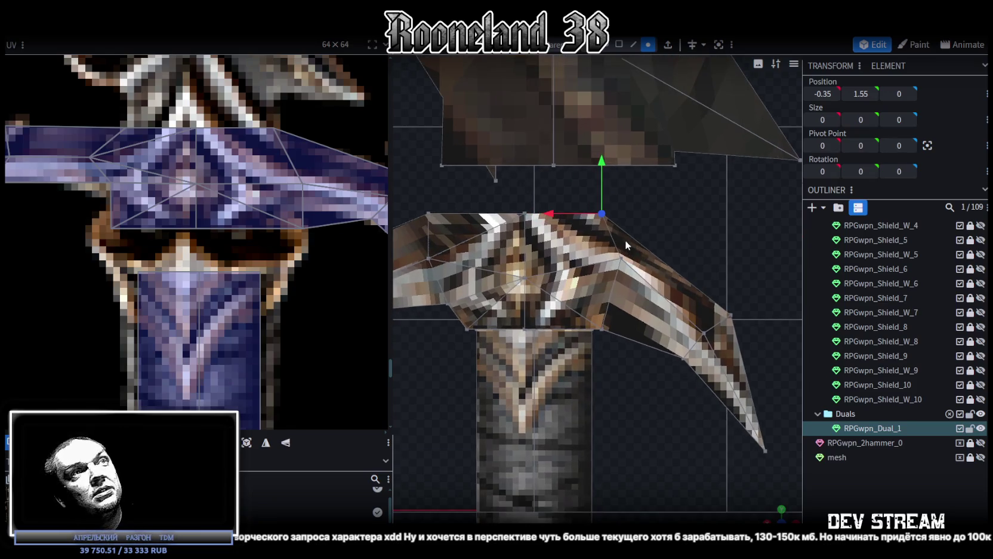
left_click(622, 259)
left_click_drag(621, 208, 558, 253)
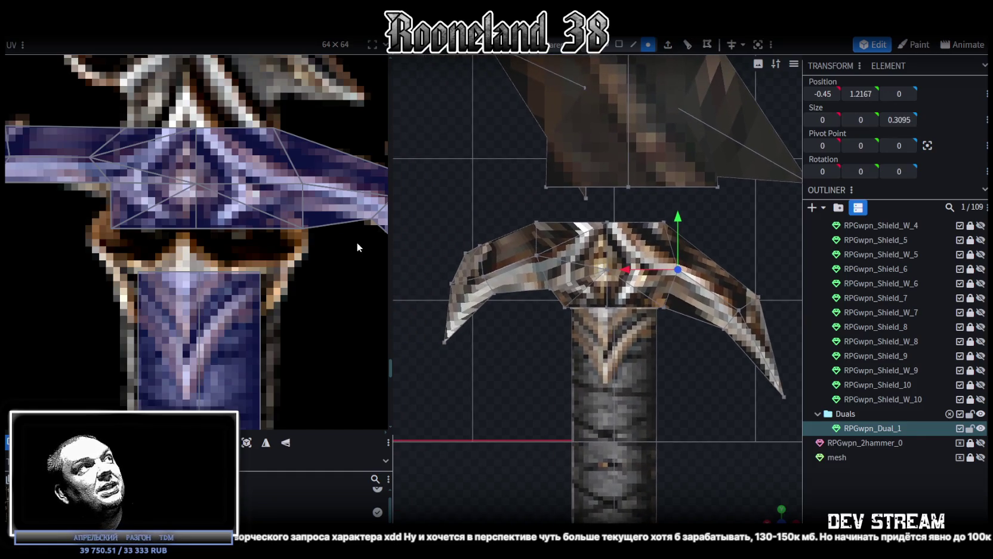
scroll(221, 265, "down", 4)
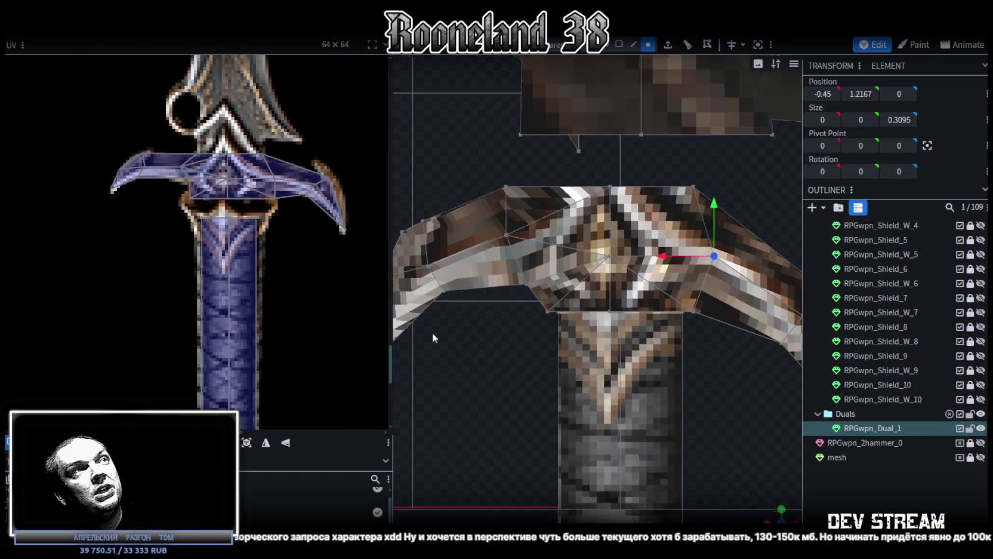
scroll(432, 332, "up", 3)
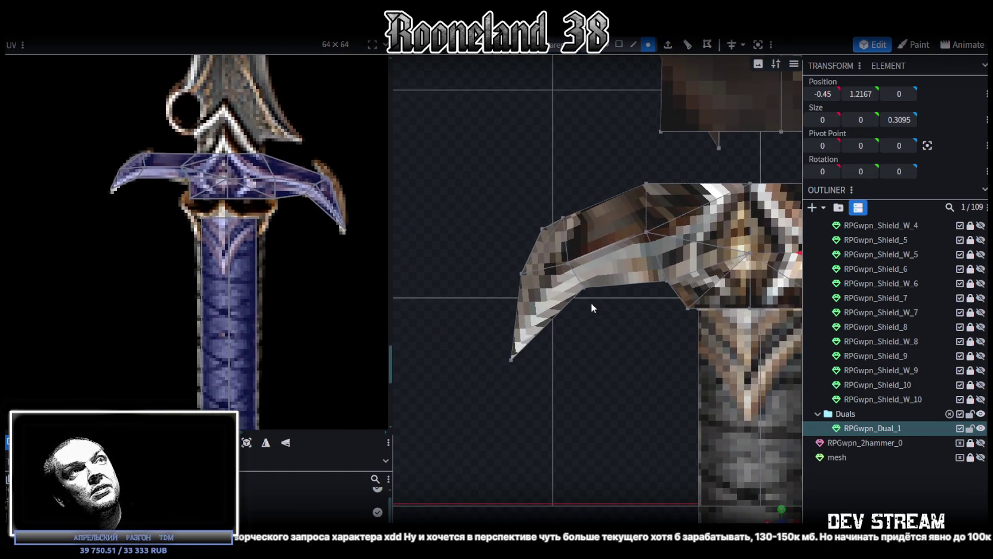
Raise the left wing's top-left and edge vertices and lift its bottom tip upward.
right_click_drag(590, 302, 565, 366)
left_click(527, 287)
mouse_move(530, 262)
left_mouse_down()
mouse_move(529, 206)
mouse_move(530, 276)
left_mouse_up()
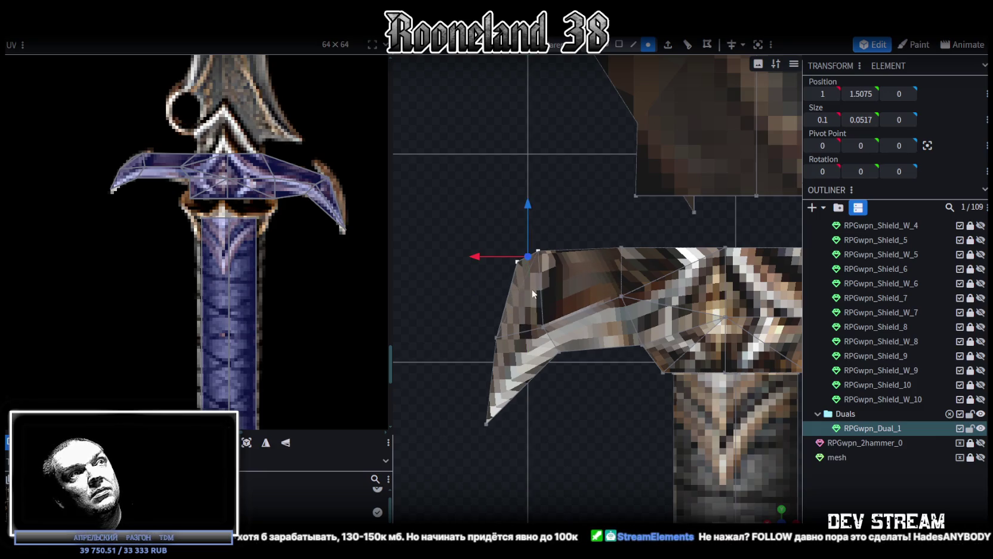
left_click(496, 338)
mouse_move(490, 299)
left_mouse_down()
mouse_move(489, 236)
mouse_move(485, 270)
left_mouse_up()
left_click(487, 422)
mouse_move(487, 422)
left_mouse_down()
mouse_move(487, 341)
mouse_move(421, 346)
left_mouse_up()
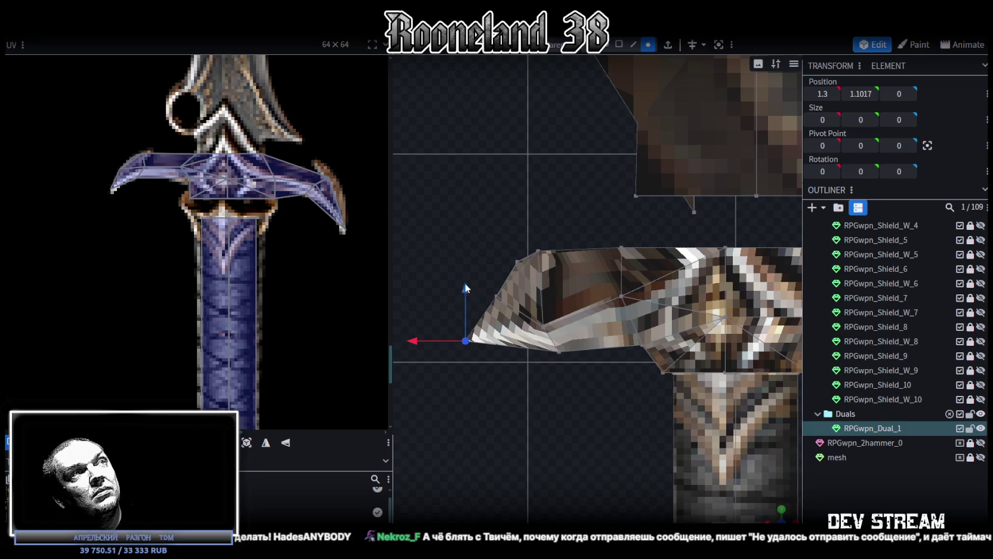
left_click_drag(464, 284, 480, 310)
Raise a group of wing vertices by 0.2 and select the inner-curve vertices.
left_click(517, 306)
left_click_drag(559, 285, 553, 252)
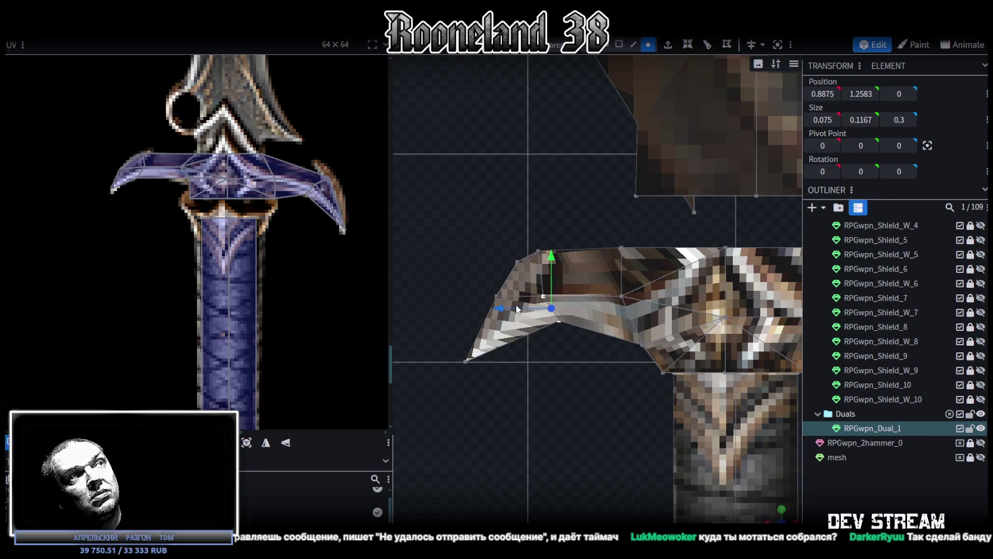
left_click_drag(501, 308, 511, 310)
mouse_move(588, 351)
left_mouse_down()
mouse_move(548, 320)
mouse_move(511, 326)
left_mouse_up()
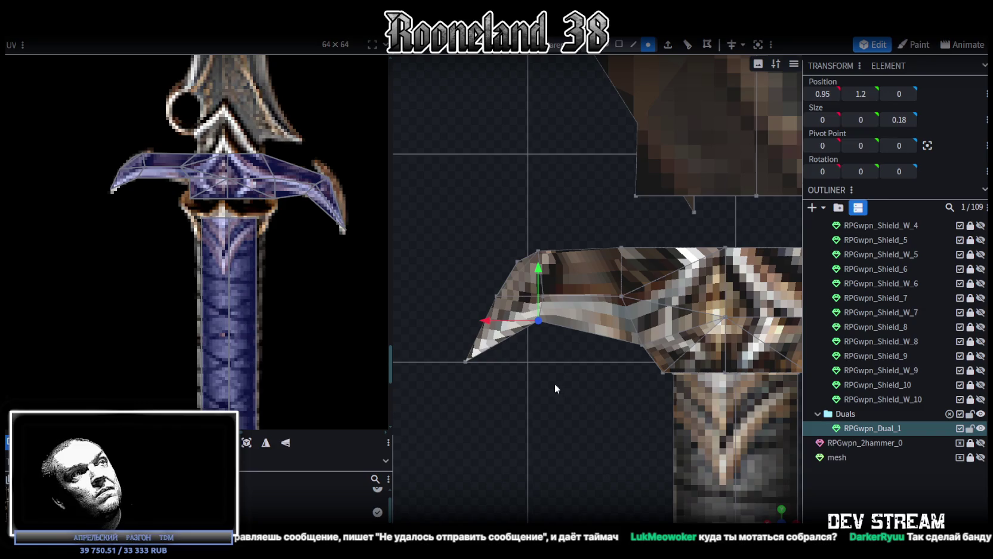
mouse_move(775, 509)
left_mouse_down()
mouse_move(552, 427)
mouse_move(630, 475)
mouse_move(570, 441)
mouse_move(612, 423)
mouse_move(656, 426)
mouse_move(547, 442)
mouse_move(698, 490)
mouse_move(529, 462)
left_mouse_up()
left_click(545, 439)
left_click(451, 386, "shift")
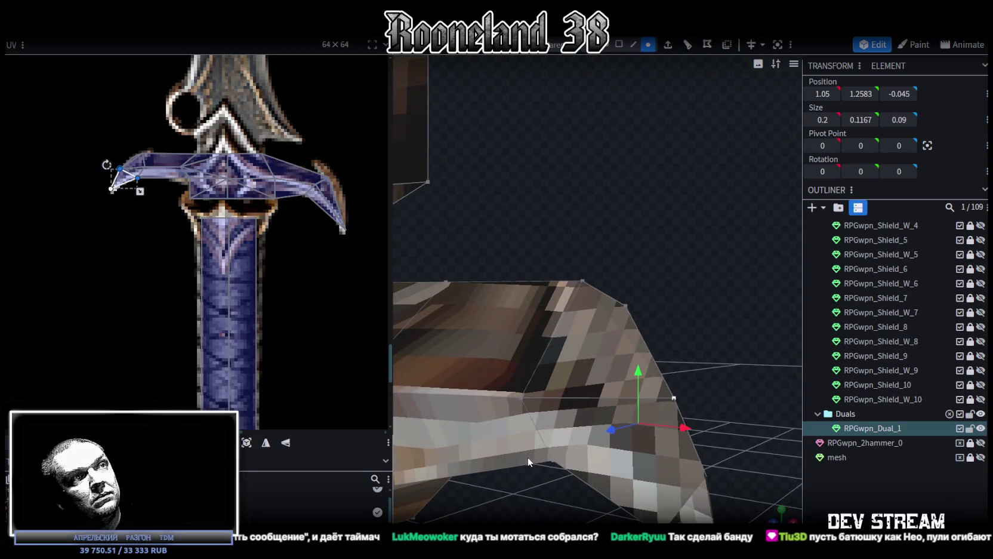
left_click(553, 458)
left_click(675, 399, "shift")
mouse_move(736, 397)
left_mouse_down()
mouse_move(564, 399)
mouse_move(622, 416)
mouse_move(647, 412)
mouse_move(549, 404)
mouse_move(636, 451)
mouse_move(547, 416)
mouse_move(492, 376)
left_mouse_up()
Turn on face orientation view and switch to Face selection mode.
key("z")
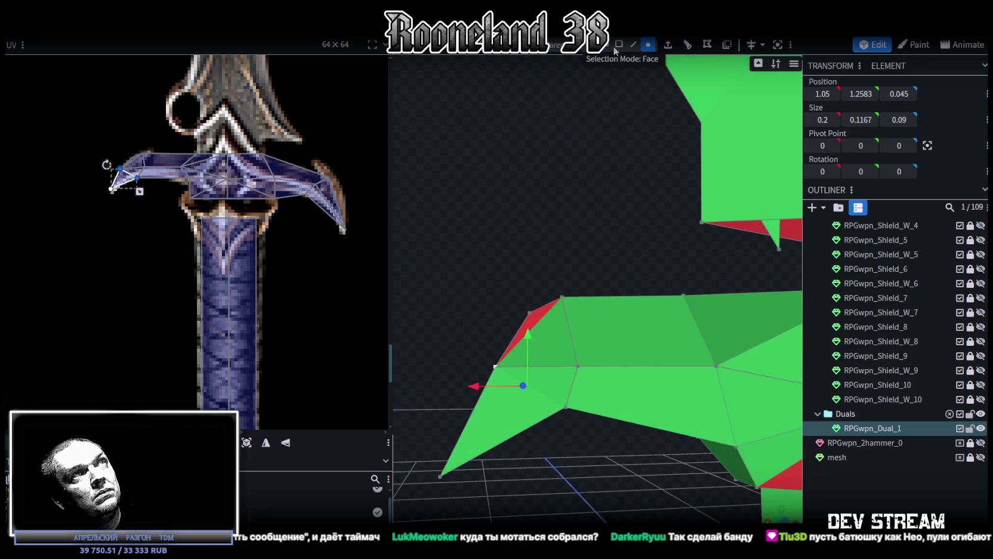
left_click(617, 46)
left_click_drag(581, 178, 473, 294)
left_click(524, 311)
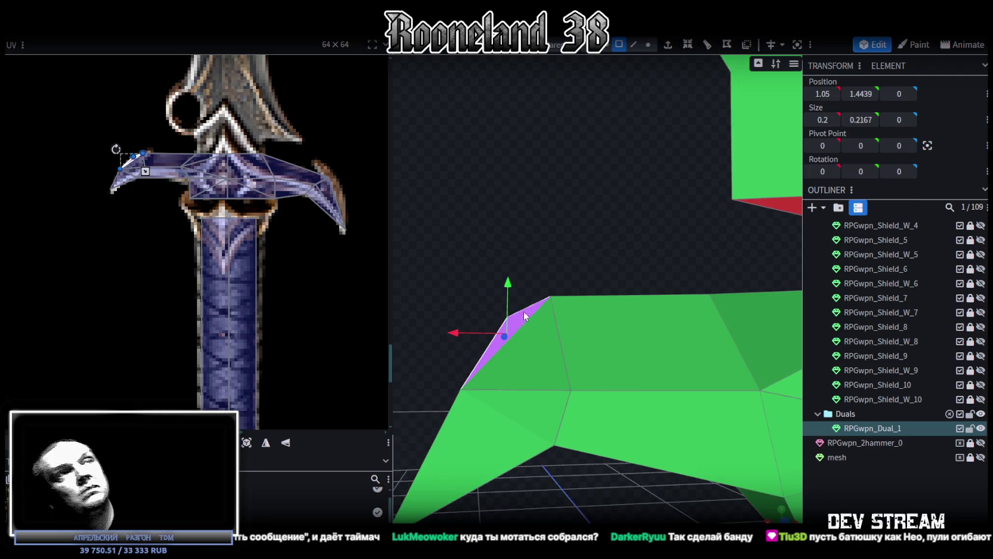
left_click(530, 287)
mouse_move(538, 220)
left_mouse_down()
mouse_move(741, 242)
mouse_move(590, 267)
mouse_move(674, 307)
mouse_move(644, 361)
mouse_move(657, 334)
mouse_move(616, 352)
mouse_move(612, 339)
left_mouse_up()
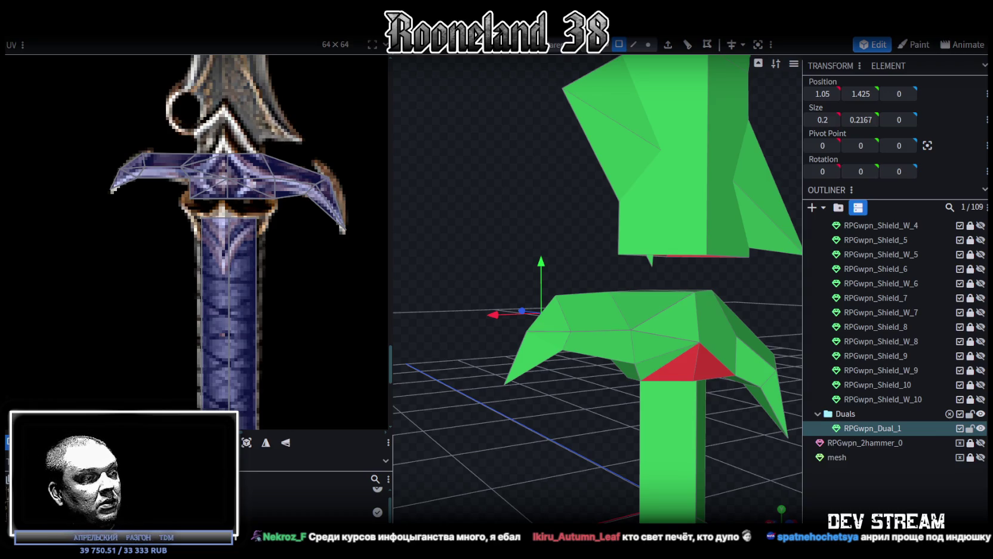
key("alt+Tab")
left_click(831, 43)
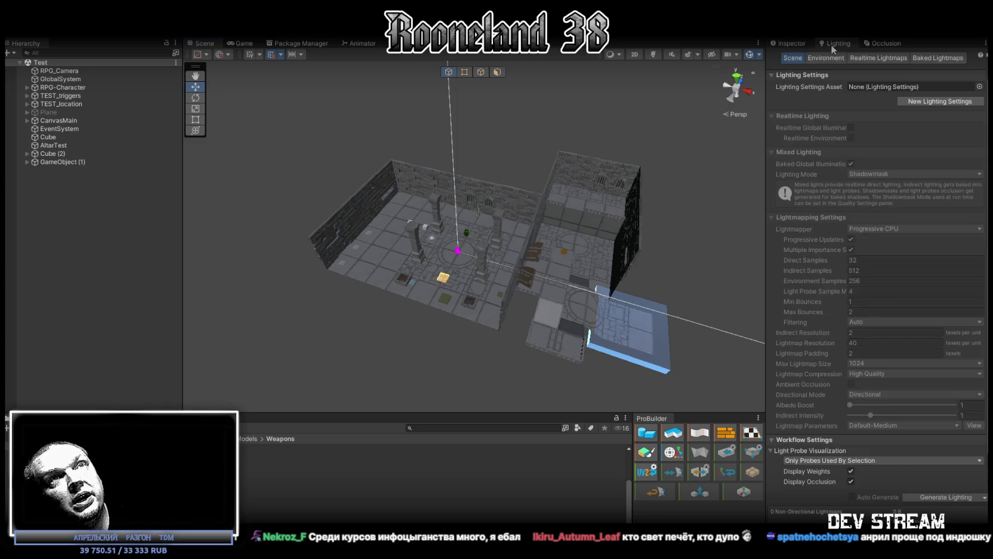
scroll(888, 389, "down", 3)
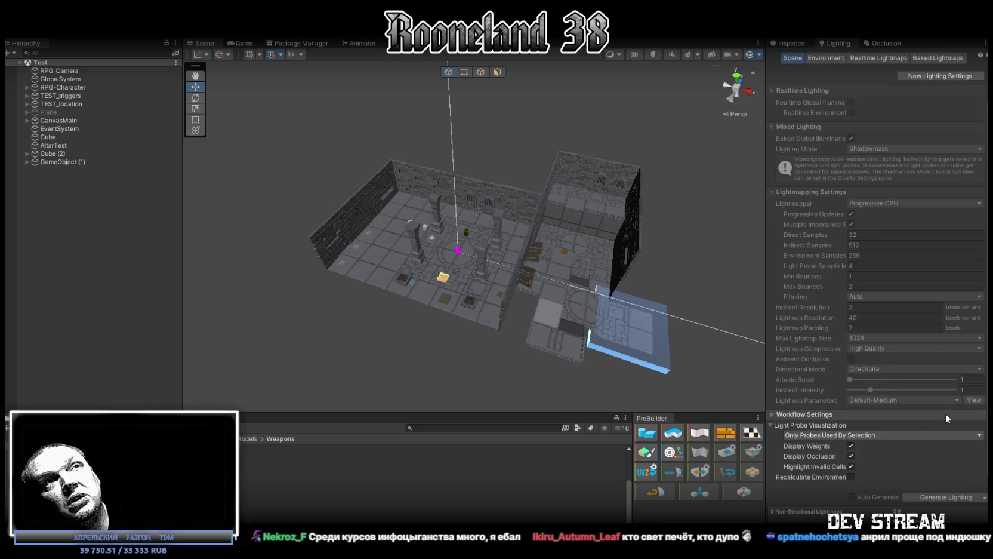
scroll(866, 322, "up", 3)
scroll(948, 255, "down", 1)
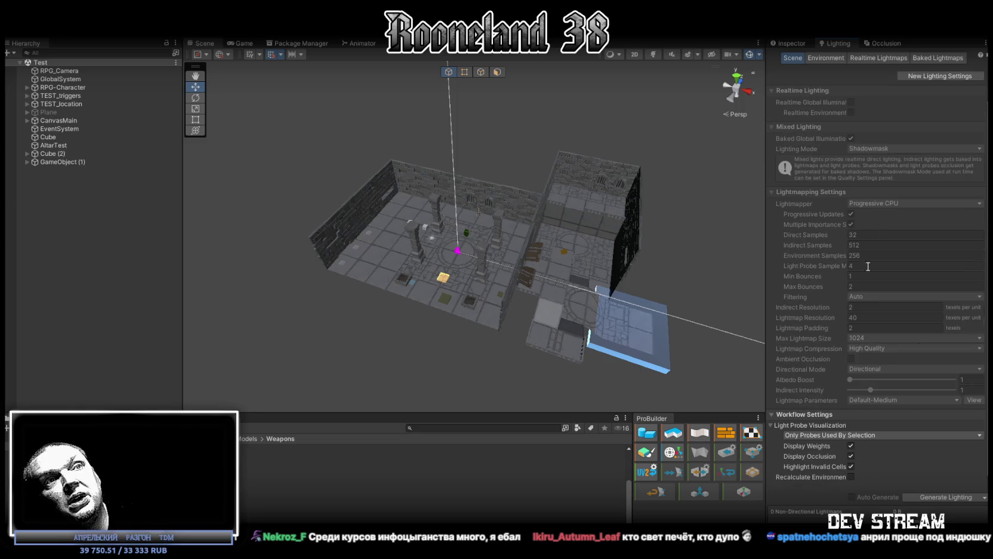
left_click(836, 58)
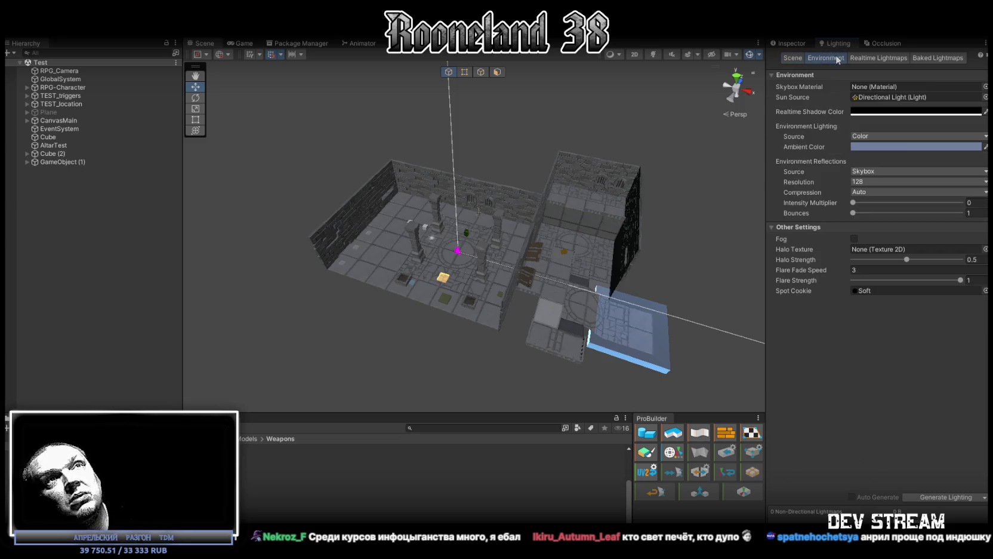
left_click(890, 58)
left_click(914, 60)
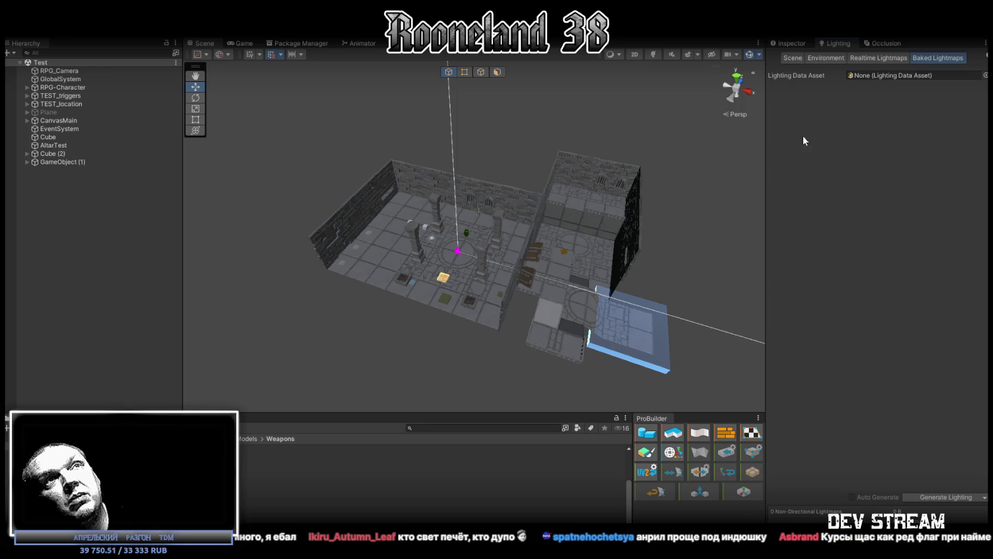
left_click(793, 58)
scroll(829, 335, "up", 2)
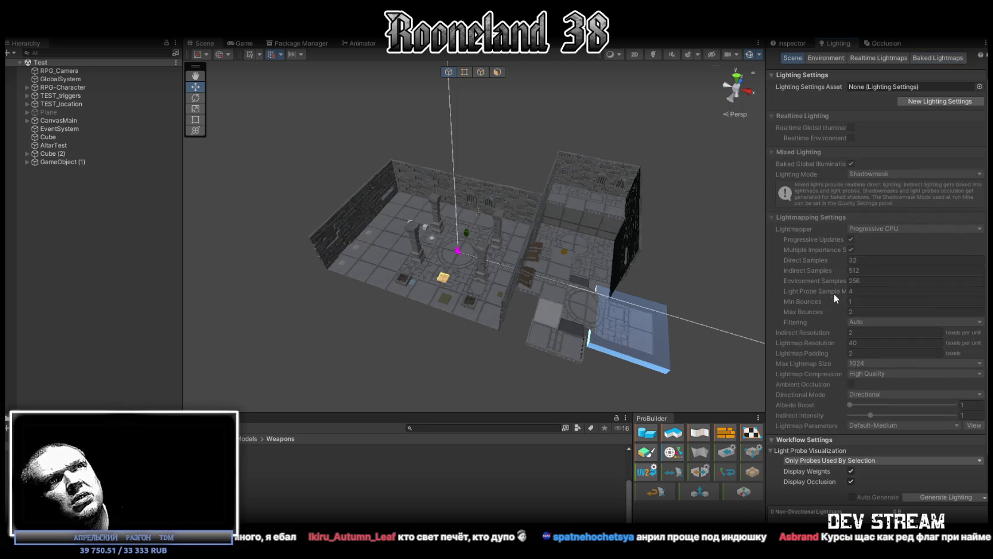
scroll(815, 424, "down", 2)
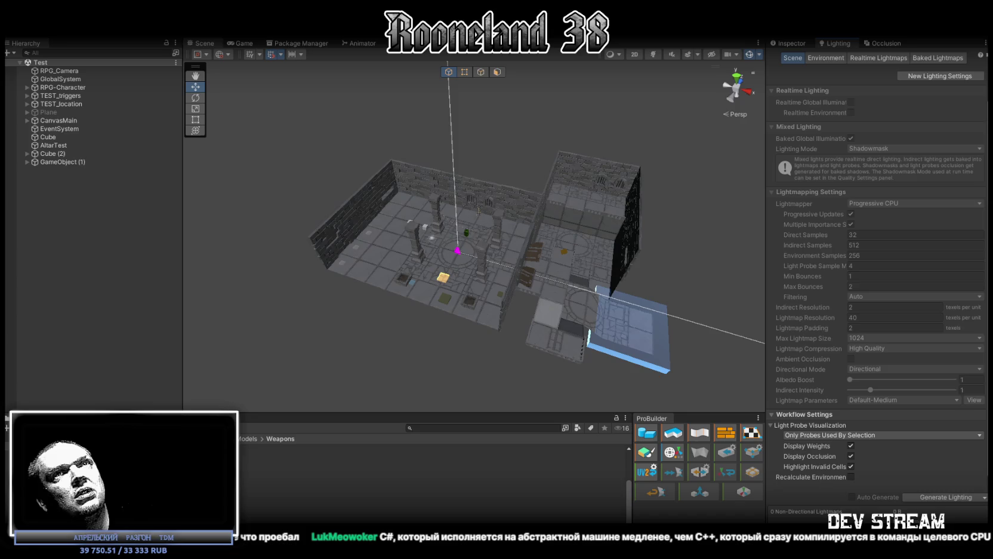
key("alt+Tab")
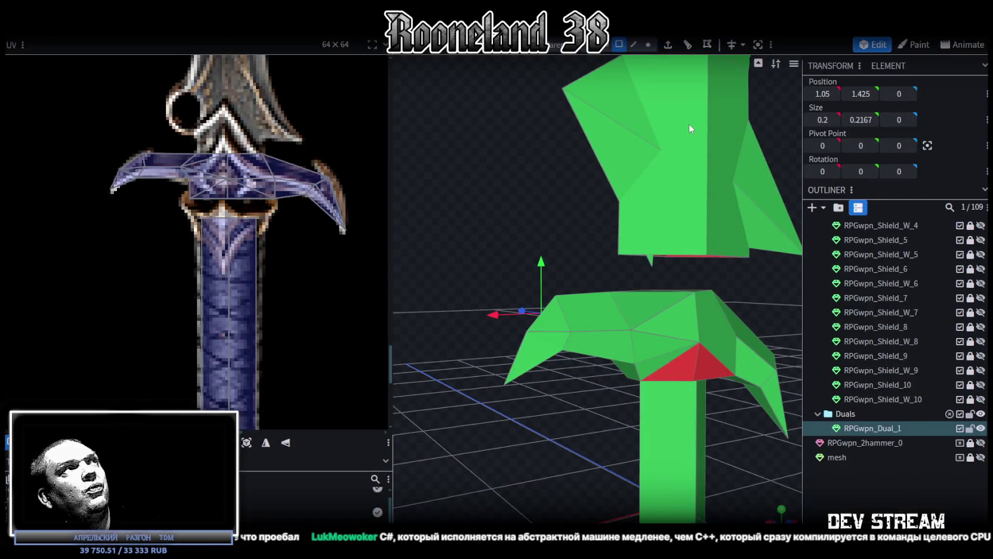
Save the model with Ctrl+S and inspect the red triangle face at the hilt.
key("ctrl+s")
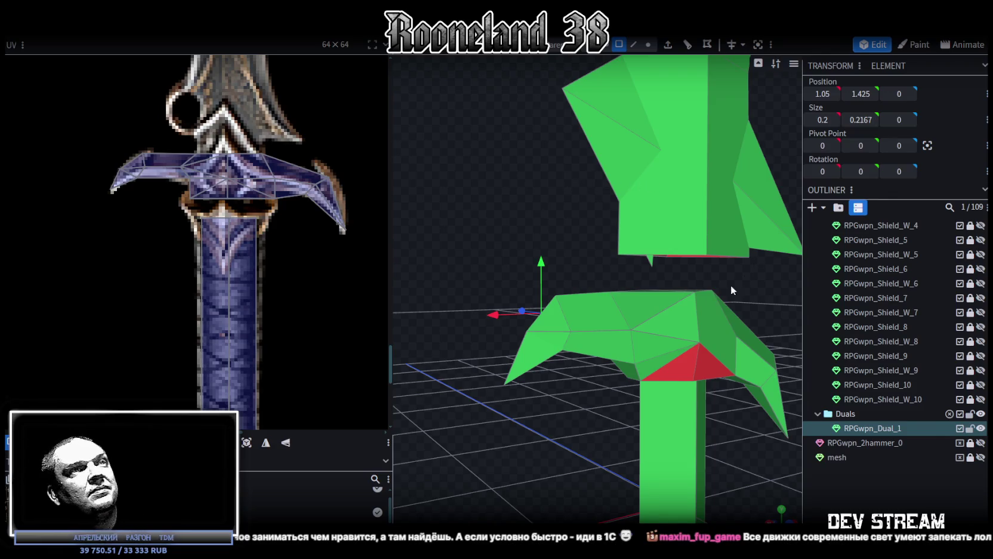
scroll(572, 366, "up", 3)
mouse_move(571, 366)
left_mouse_down()
mouse_move(495, 338)
mouse_move(476, 317)
left_mouse_up()
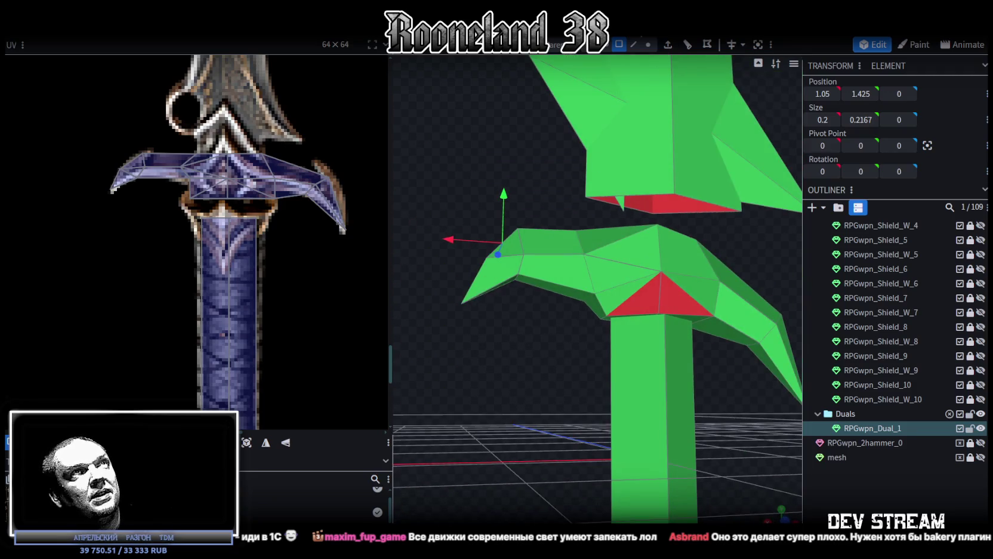
left_click(652, 299)
mouse_move(686, 310)
left_mouse_down()
mouse_move(816, 368)
mouse_move(779, 406)
mouse_move(706, 164)
mouse_move(533, 260)
mouse_move(597, 179)
left_mouse_up()
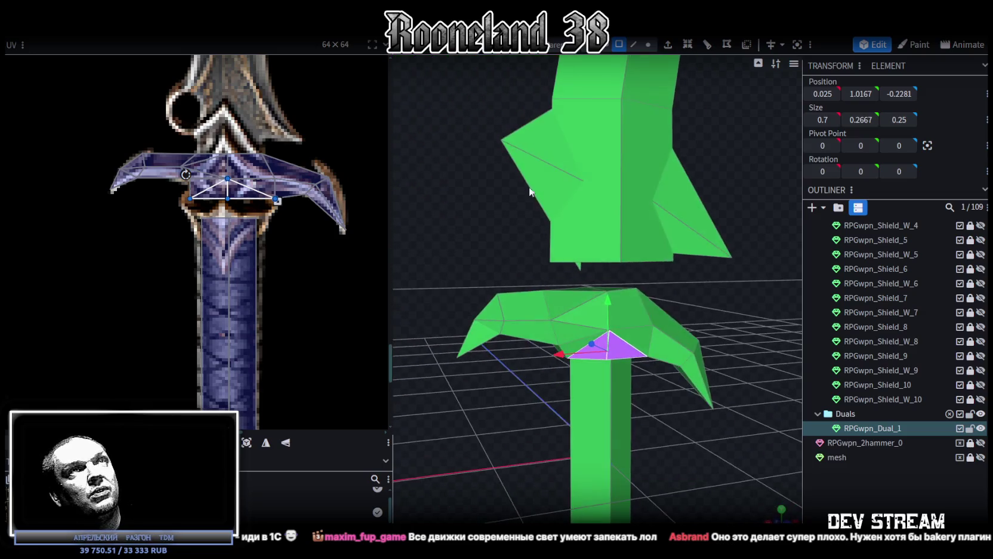
mouse_move(667, 429)
left_mouse_down()
mouse_move(656, 392)
mouse_move(600, 395)
mouse_move(640, 323)
mouse_move(778, 307)
mouse_move(710, 328)
mouse_move(702, 361)
mouse_move(572, 294)
mouse_move(770, 285)
left_mouse_up()
scroll(619, 400, "up", 3)
In Edge mode, select the grip-top edge and try shrinking its width, then undo.
left_click(633, 45)
left_click_drag(589, 164, 530, 292)
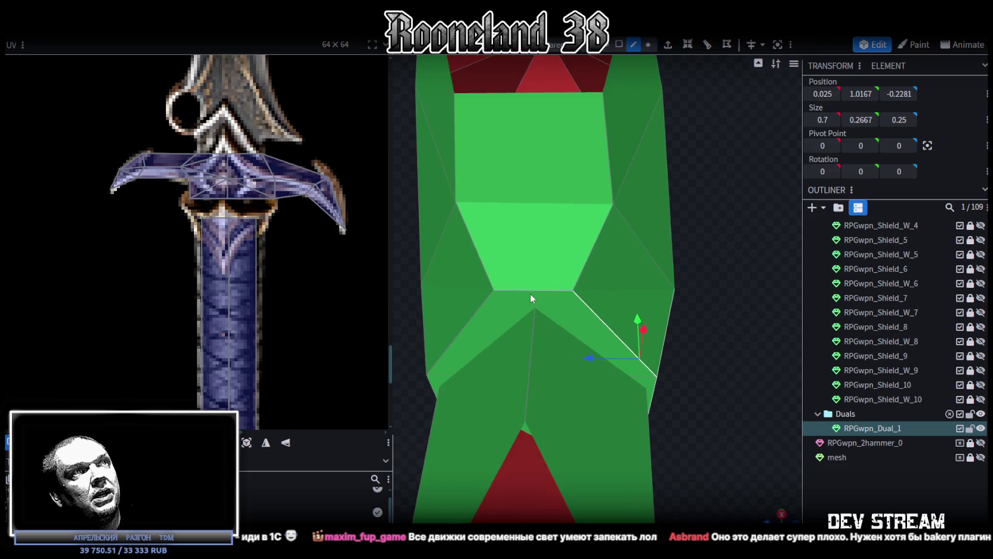
left_click(532, 290)
scroll(550, 296, "down", 2)
key("s")
mouse_move(606, 291)
left_mouse_down()
mouse_move(580, 292)
mouse_move(649, 294)
mouse_move(532, 306)
left_mouse_up()
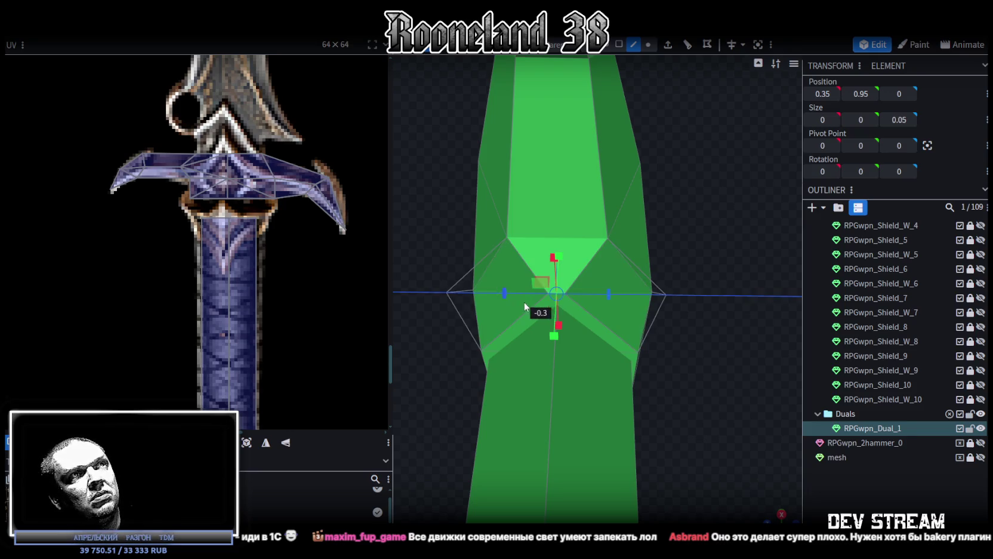
mouse_move(674, 276)
left_mouse_down()
mouse_move(613, 271)
mouse_move(553, 299)
mouse_move(531, 323)
mouse_move(590, 314)
left_mouse_up()
key("ctrl+z")
Flatten the grip-top edge's depth with the resize gizmo and check the hilt.
mouse_move(645, 355)
left_mouse_down()
mouse_move(625, 258)
mouse_move(629, 354)
left_mouse_up()
mouse_move(712, 250)
left_mouse_down()
mouse_move(662, 246)
mouse_move(668, 257)
left_mouse_up()
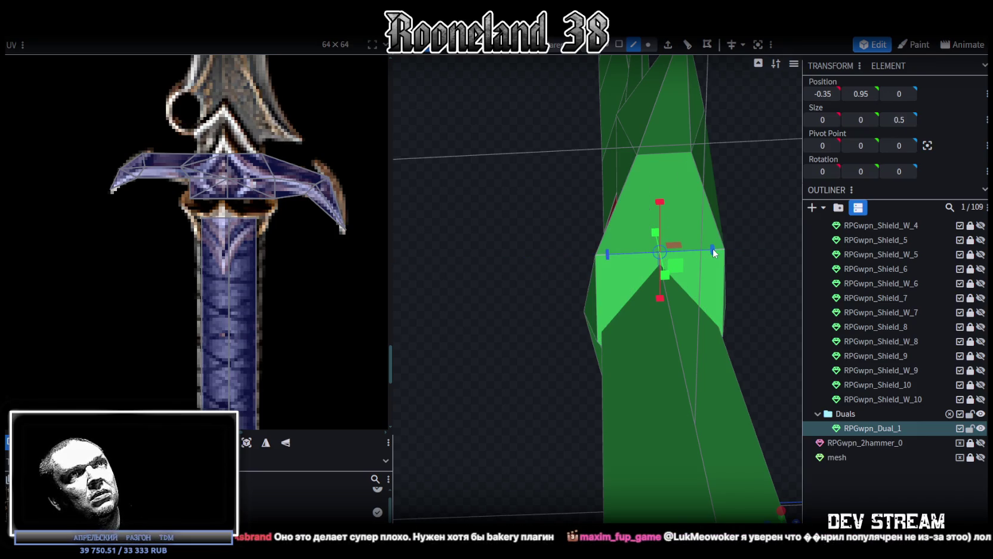
scroll(483, 261, "up", 3)
left_click_drag(483, 260, 641, 368)
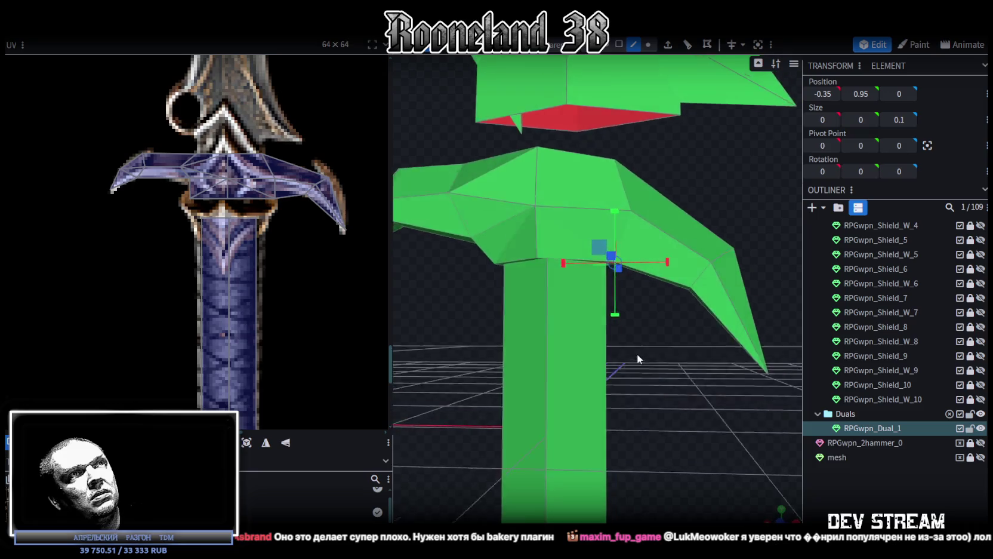
scroll(328, 269, "down", 5)
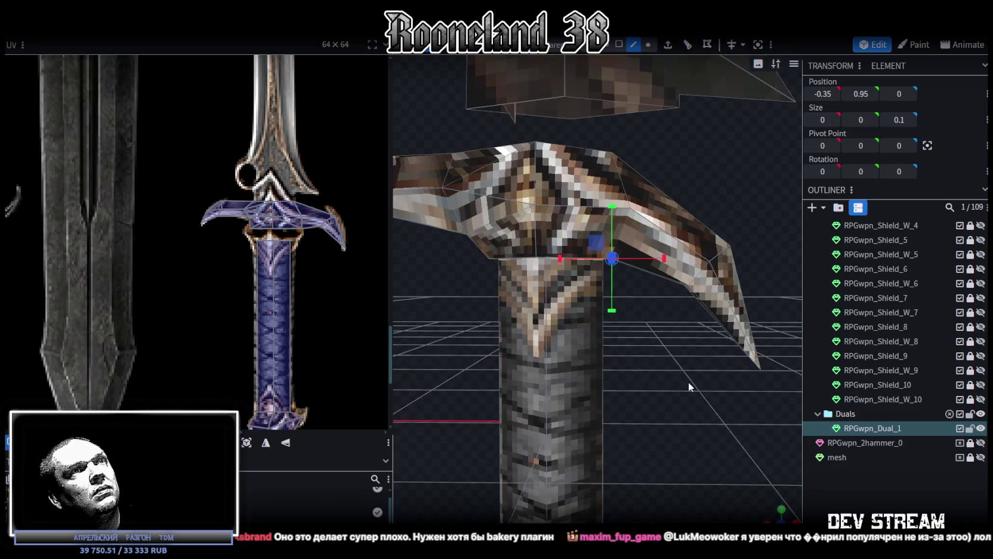
mouse_move(675, 369)
left_mouse_down()
mouse_move(682, 225)
mouse_move(641, 57)
left_mouse_up()
In vertex mode, move the wing's right-tip vertices and widen its inner-edge curve.
left_click(648, 45)
left_click_drag(734, 416, 607, 210)
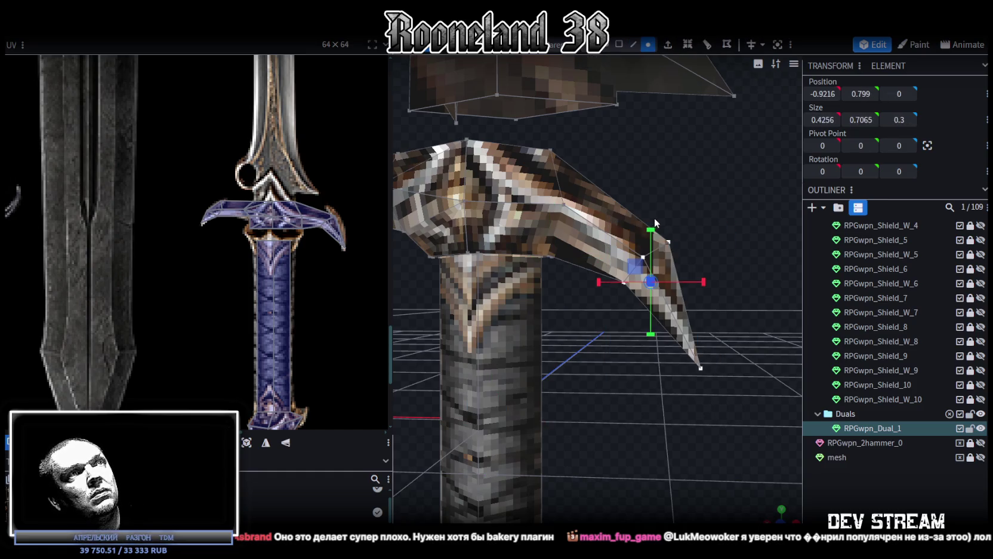
left_click_drag(649, 240, 663, 200)
left_click_drag(691, 234, 698, 288)
mouse_move(720, 392)
left_mouse_down()
mouse_move(635, 325)
mouse_move(686, 261)
left_mouse_up()
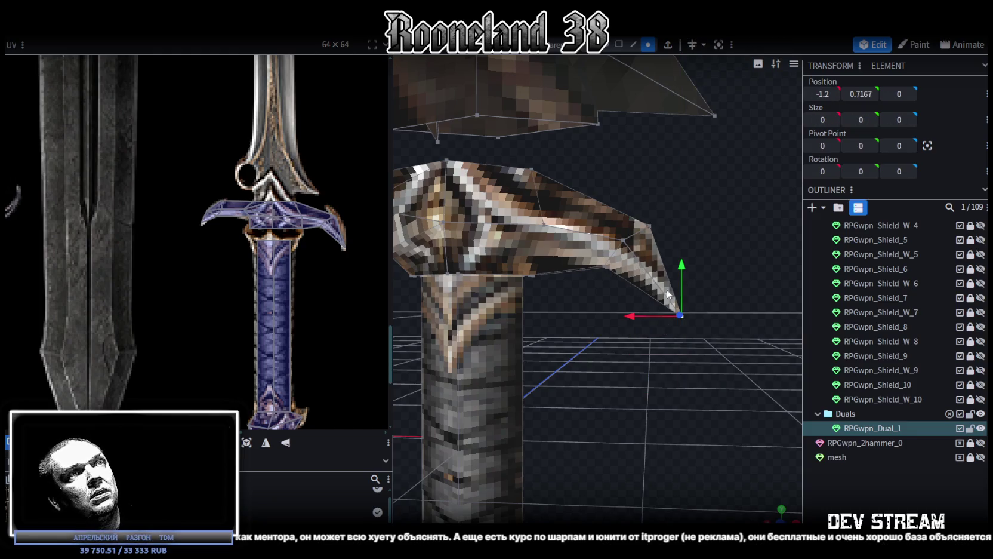
left_click_drag(630, 320, 626, 319)
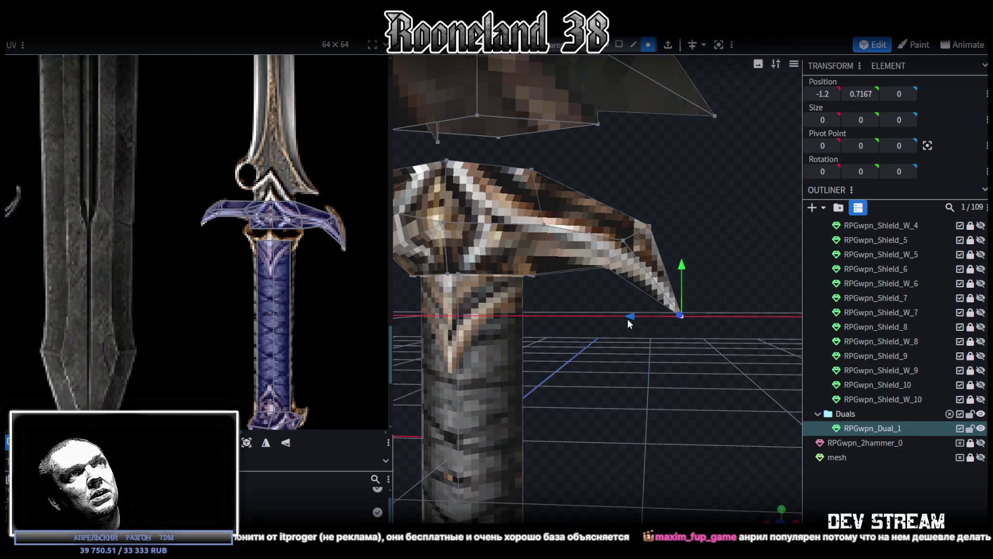
mouse_move(555, 311)
left_mouse_down()
mouse_move(619, 337)
mouse_move(642, 324)
mouse_move(529, 307)
left_mouse_up()
left_click(595, 297)
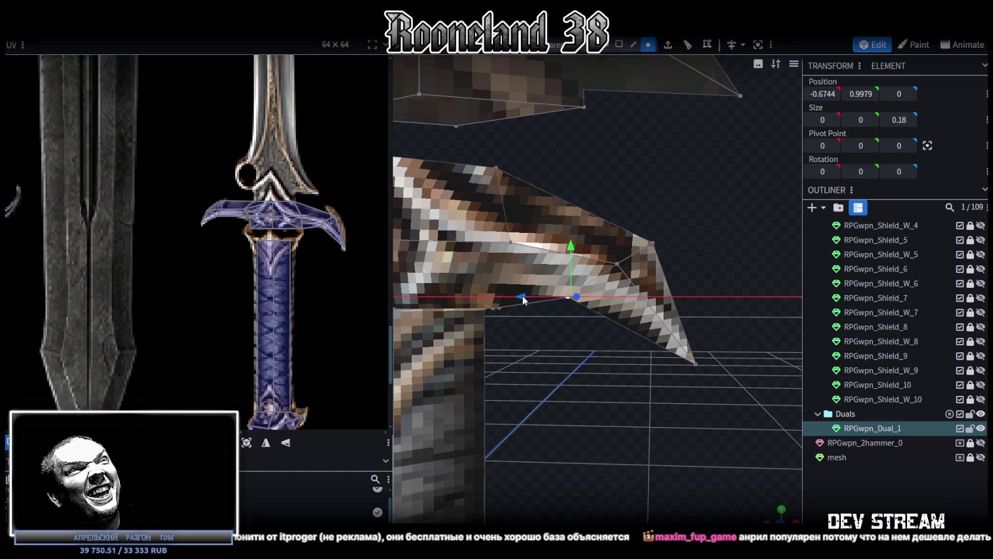
left_click_drag(522, 299, 548, 300)
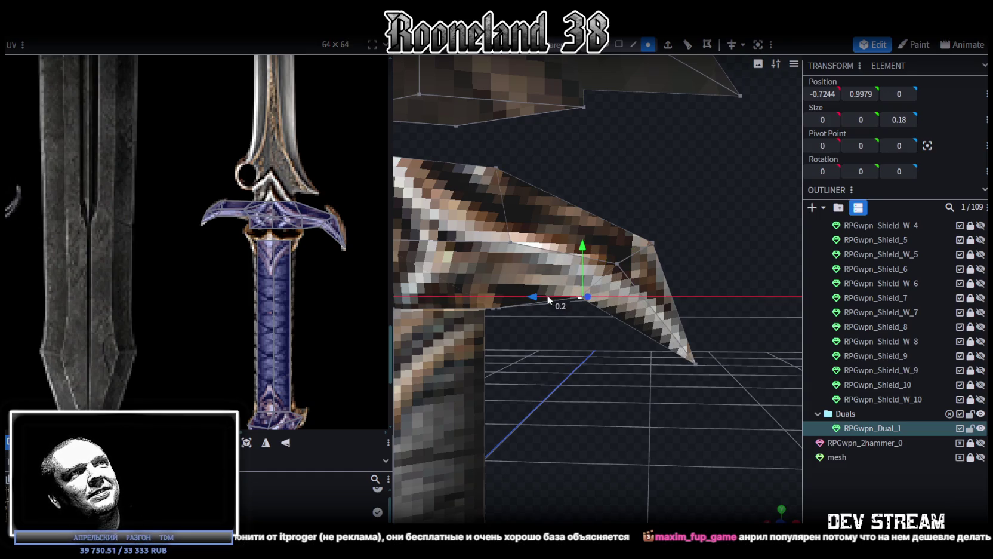
mouse_move(549, 300)
left_mouse_down()
mouse_move(624, 337)
mouse_move(510, 357)
left_mouse_up()
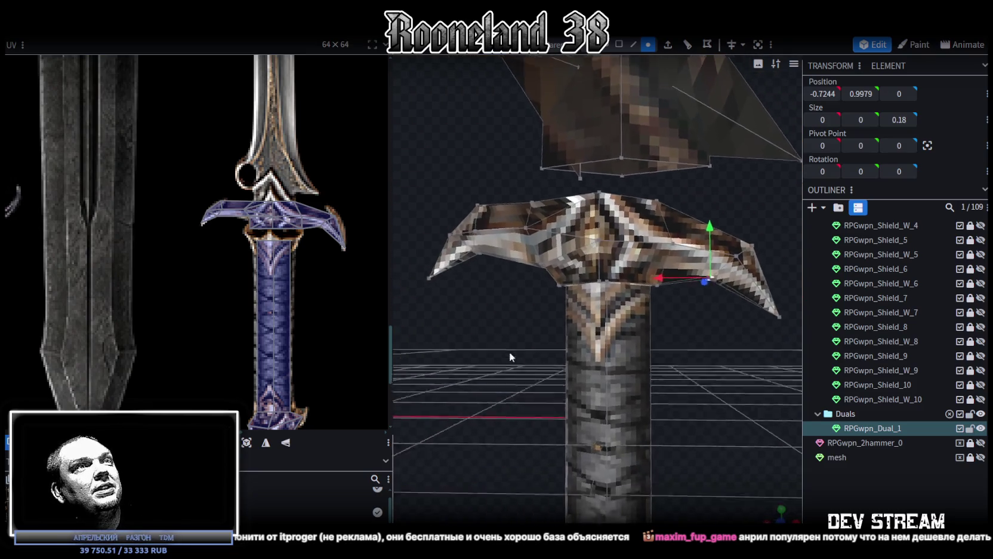
Raise one crossguard wing point by 0.1 on the Y axis and check the shape.
scroll(509, 357, "up", 5)
scroll(502, 340, "up", 2)
mouse_move(692, 373)
left_mouse_down()
mouse_move(477, 376)
mouse_move(492, 348)
mouse_move(494, 362)
mouse_move(524, 388)
mouse_move(503, 373)
mouse_move(532, 356)
left_mouse_up()
scroll(496, 348, "up", 2)
scroll(496, 364, "down", 3)
scroll(522, 377, "up", 3)
left_click(570, 310)
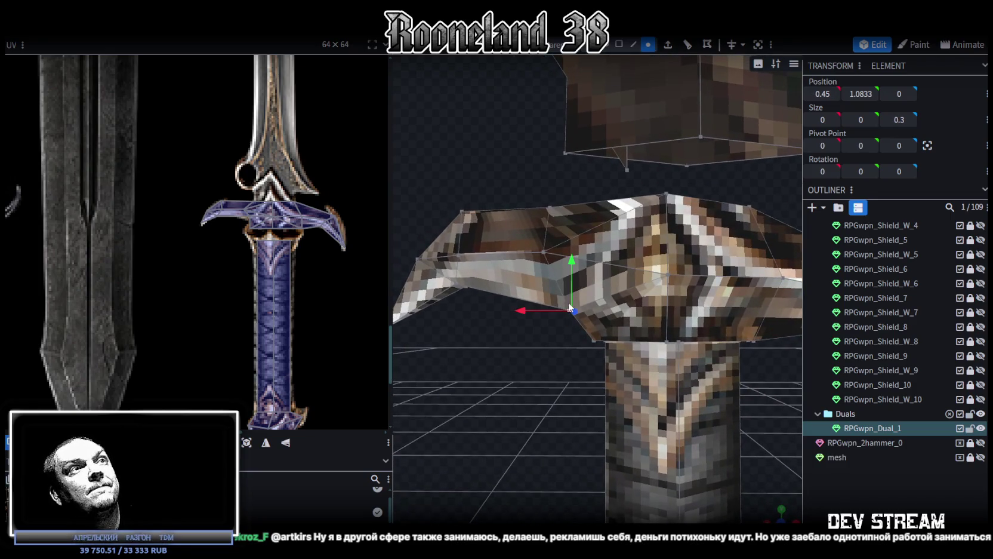
left_click_drag(573, 264, 570, 239)
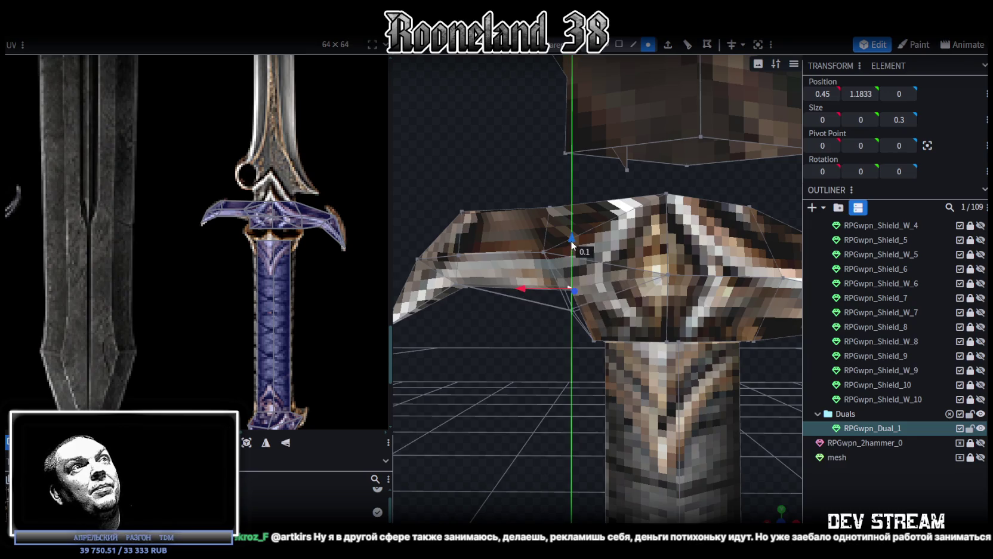
left_click_drag(559, 322, 651, 392)
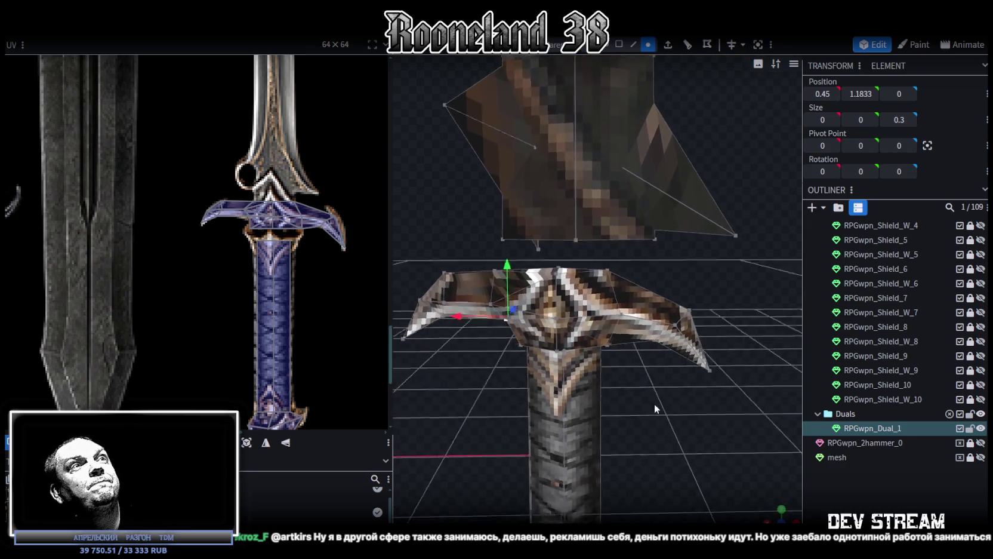
scroll(651, 388, "up", 2)
left_click_drag(646, 390, 700, 405)
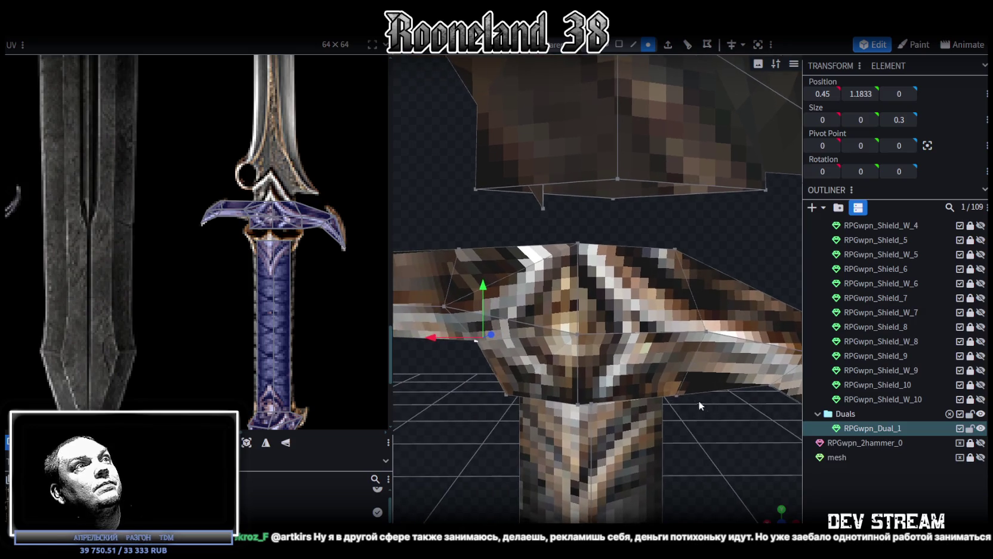
mouse_move(503, 278)
left_mouse_down()
mouse_move(538, 284)
mouse_move(488, 259)
mouse_move(521, 291)
mouse_move(500, 346)
mouse_move(503, 446)
left_mouse_up()
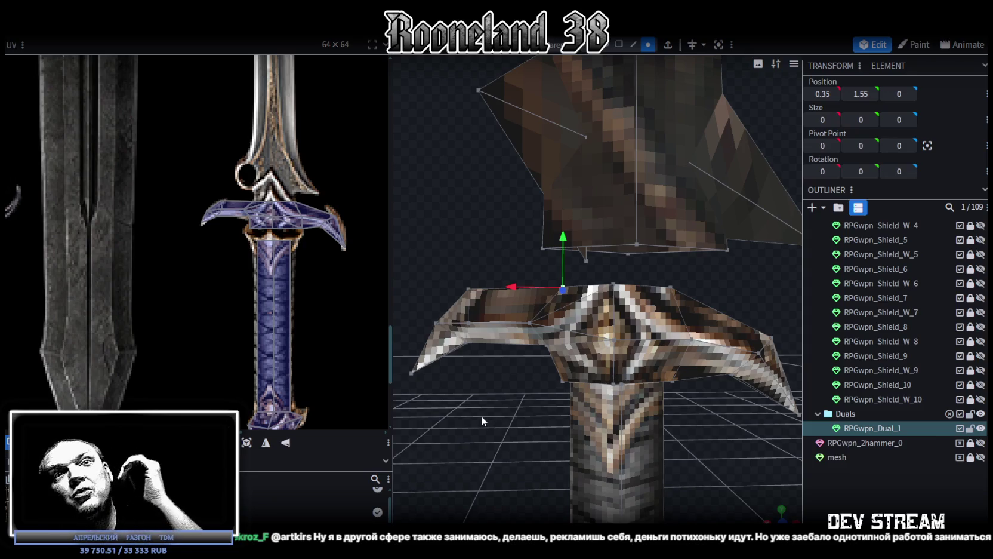
mouse_move(578, 422)
left_mouse_down()
mouse_move(481, 390)
mouse_move(522, 416)
mouse_move(495, 420)
mouse_move(472, 413)
mouse_move(465, 396)
left_mouse_up()
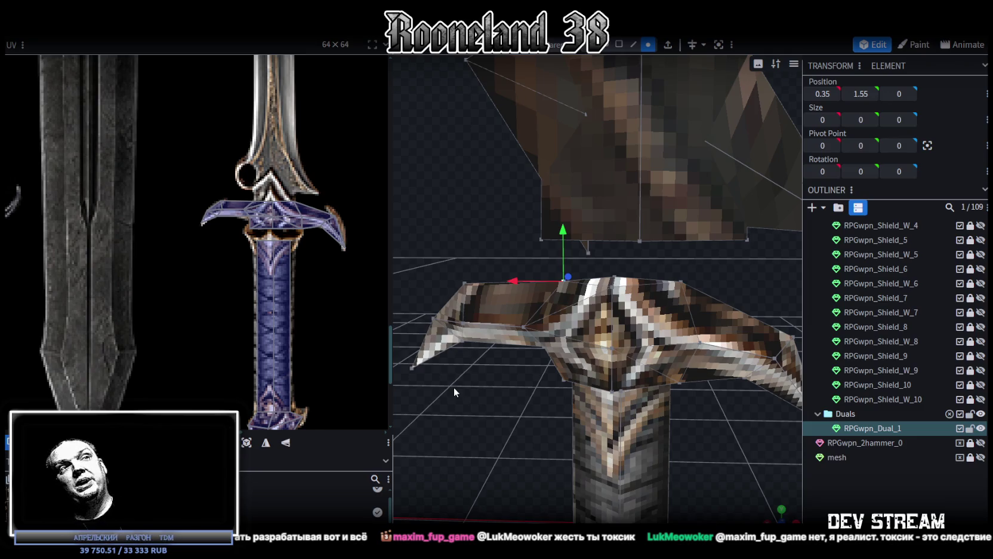
mouse_move(721, 462)
left_mouse_down()
mouse_move(728, 456)
mouse_move(514, 469)
mouse_move(697, 455)
mouse_move(721, 465)
mouse_move(714, 440)
left_mouse_up()
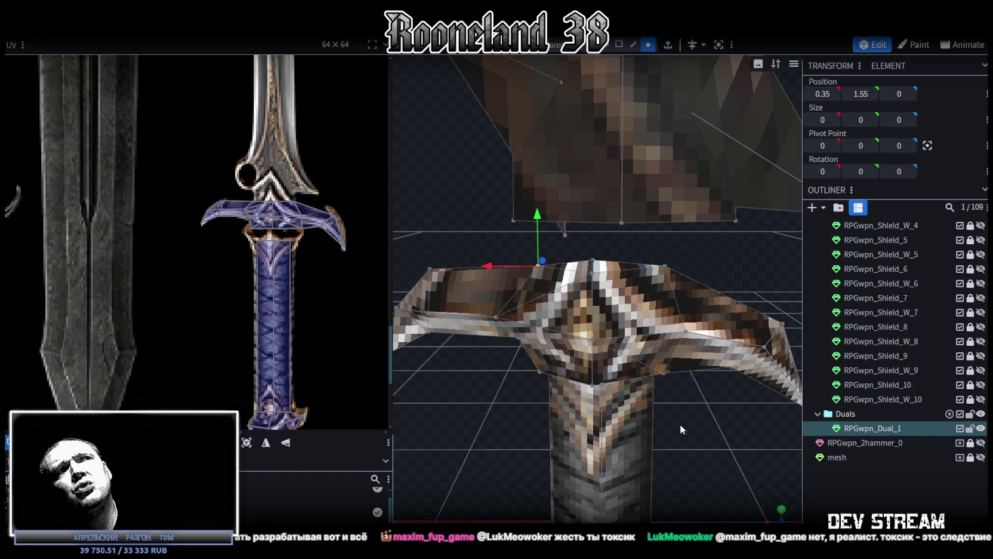
mouse_move(679, 423)
left_mouse_down()
mouse_move(525, 449)
mouse_move(491, 417)
mouse_move(495, 432)
mouse_move(547, 446)
mouse_move(682, 451)
mouse_move(696, 441)
mouse_move(632, 370)
left_mouse_up()
Scale one crossguard wing section much thinner along Z.
left_click(596, 356)
left_click_drag(697, 431, 718, 432)
left_click(592, 402)
mouse_move(677, 350)
left_mouse_down()
mouse_move(713, 324)
mouse_move(635, 354)
mouse_move(657, 377)
mouse_move(537, 395)
left_mouse_up()
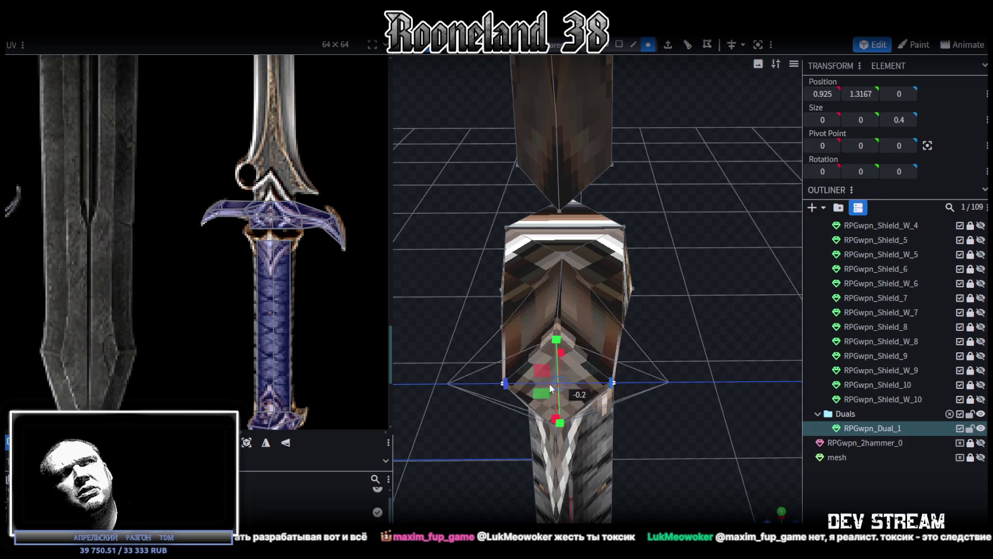
mouse_move(671, 365)
left_mouse_down()
mouse_move(586, 361)
mouse_move(579, 294)
mouse_move(609, 331)
left_mouse_up()
Thin the next wing section front to back to a depth of 0.3.
left_click(609, 330)
mouse_move(477, 244)
left_mouse_down()
mouse_move(444, 266)
mouse_move(583, 284)
left_mouse_up()
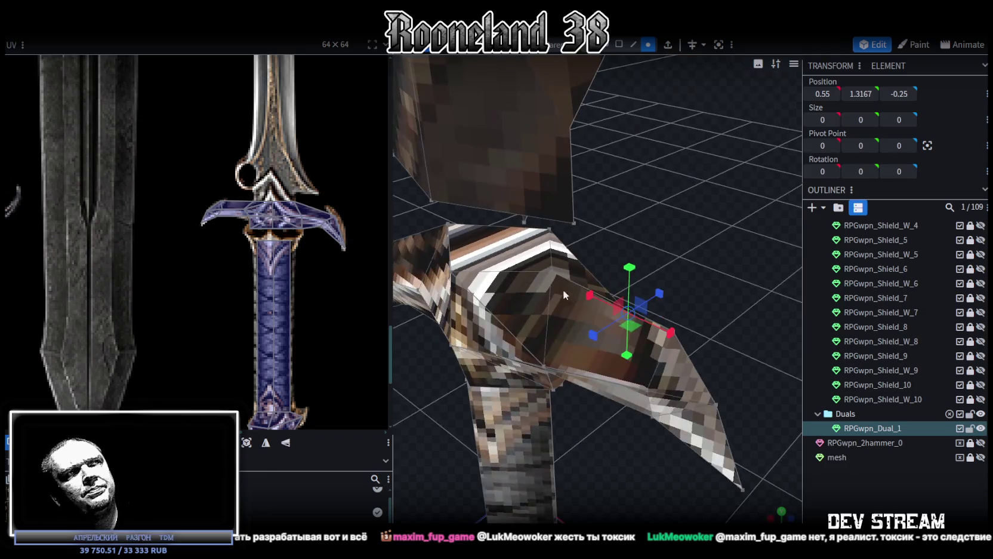
left_click(727, 273)
mouse_move(727, 273)
left_mouse_down()
mouse_move(655, 319)
mouse_move(533, 330)
left_mouse_up()
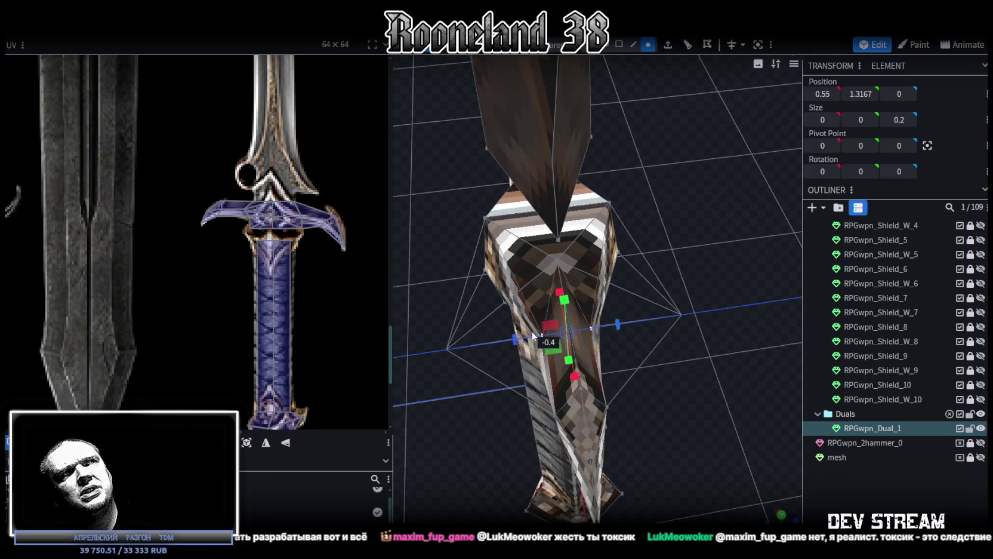
mouse_move(675, 343)
left_mouse_down()
mouse_move(524, 295)
mouse_move(586, 256)
mouse_move(690, 254)
mouse_move(627, 353)
mouse_move(671, 407)
mouse_move(512, 407)
mouse_move(757, 439)
mouse_move(670, 387)
mouse_move(597, 398)
mouse_move(630, 393)
mouse_move(613, 438)
left_mouse_up()
mouse_move(603, 282)
left_mouse_down()
mouse_move(632, 282)
mouse_move(595, 281)
left_mouse_up()
mouse_move(647, 327)
left_mouse_down()
mouse_move(611, 299)
mouse_move(554, 290)
left_mouse_up()
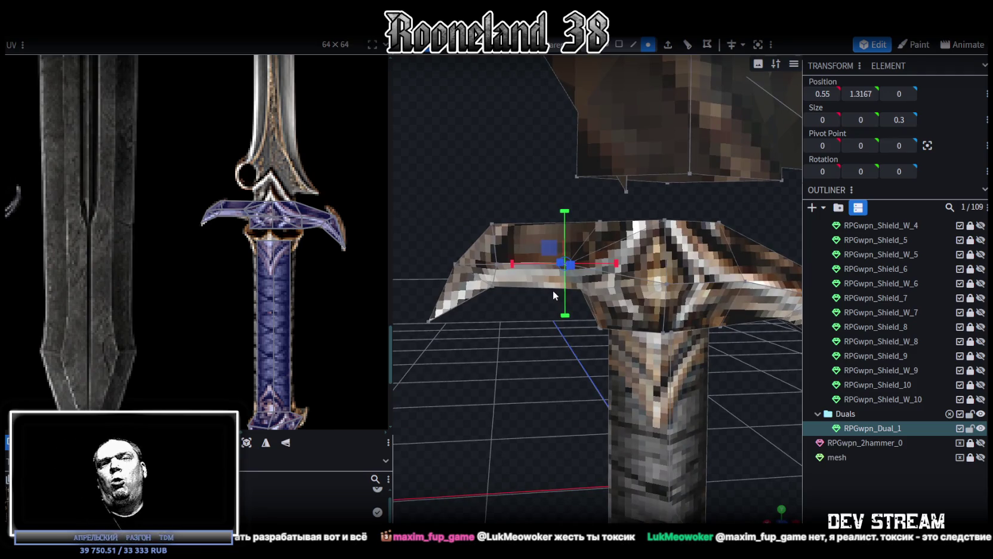
mouse_move(552, 291)
left_mouse_down()
mouse_move(599, 338)
mouse_move(551, 355)
mouse_move(535, 384)
mouse_move(562, 380)
mouse_move(611, 410)
mouse_move(574, 388)
mouse_move(568, 358)
mouse_move(634, 90)
left_mouse_up()
Widen a crossguard wing face along X and save the model.
left_click(620, 45)
left_click(559, 346)
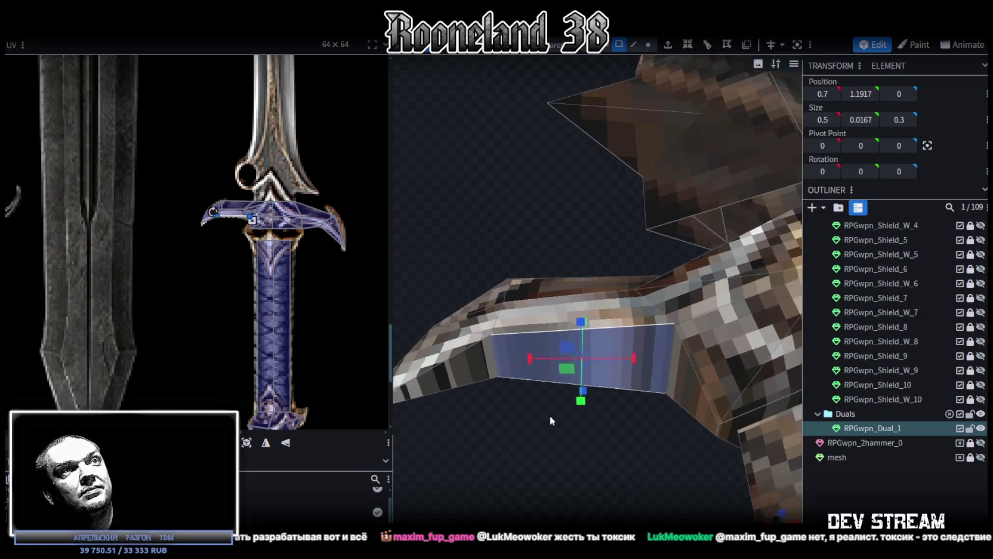
left_click_drag(549, 415, 571, 495)
mouse_move(647, 315)
left_mouse_down()
mouse_move(673, 320)
mouse_move(560, 313)
left_mouse_up()
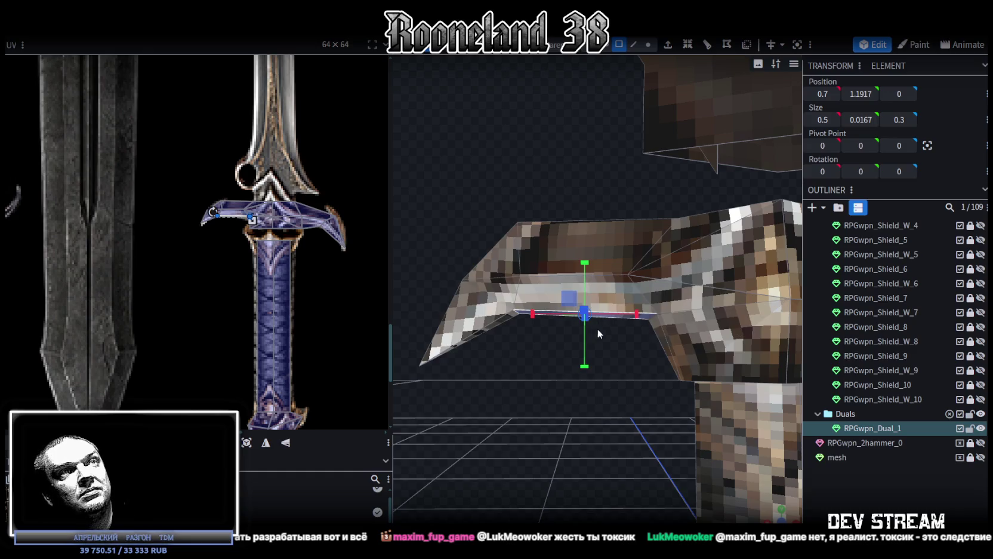
scroll(670, 348, "down", 3)
key("ctrl+s")
scroll(689, 342, "down", 3)
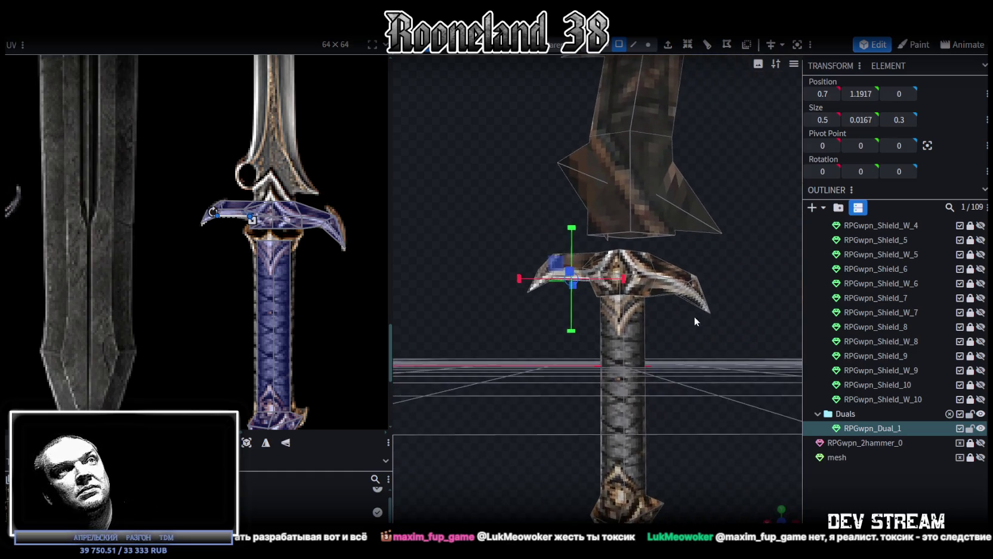
Flatten the whole crossguard vertically and lift it 0.2 above the grip.
left_click_drag(766, 304, 607, 306)
scroll(607, 307, "up", 2)
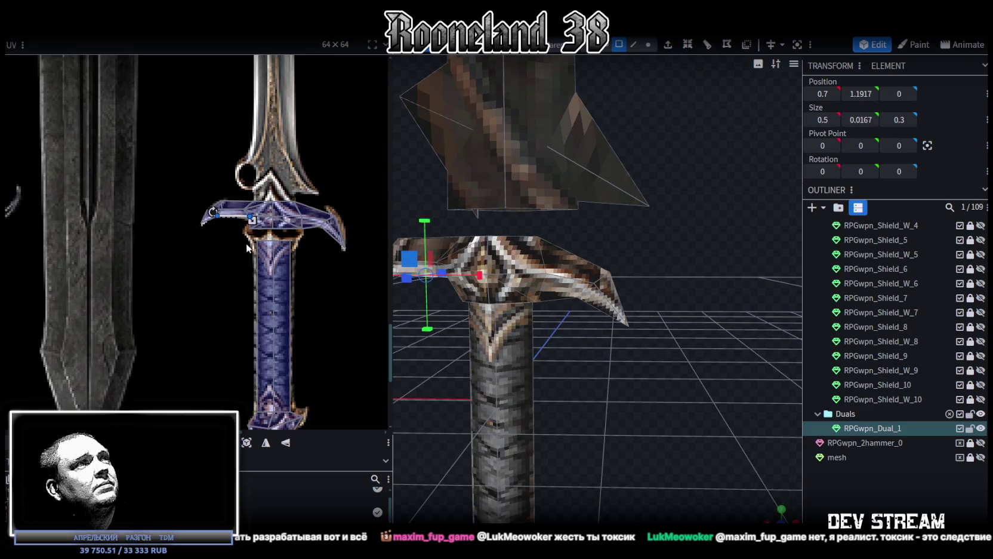
scroll(285, 235, "up", 2)
mouse_move(612, 414)
left_mouse_down()
mouse_move(648, 376)
mouse_move(653, 397)
mouse_move(654, 413)
mouse_move(593, 307)
left_mouse_up()
left_click(592, 306)
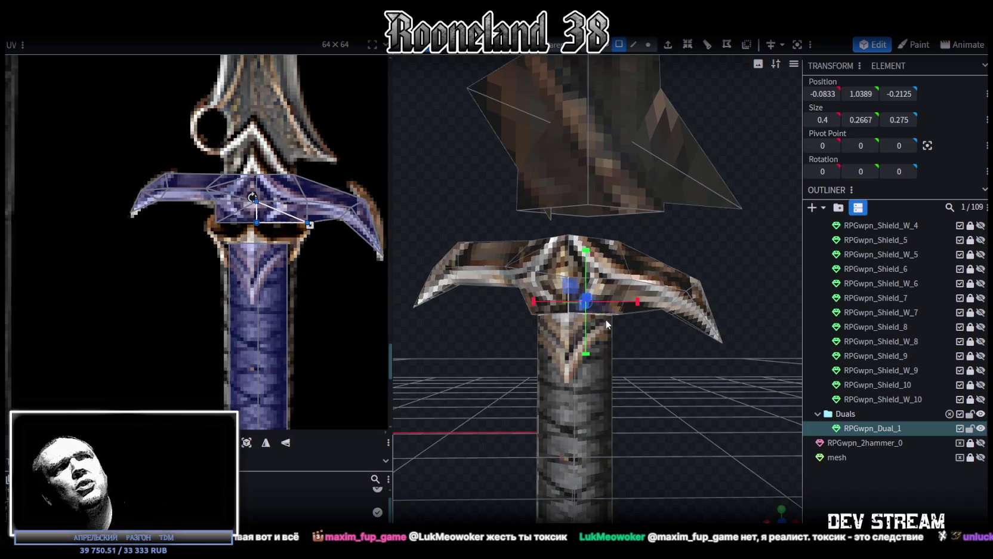
key("1")
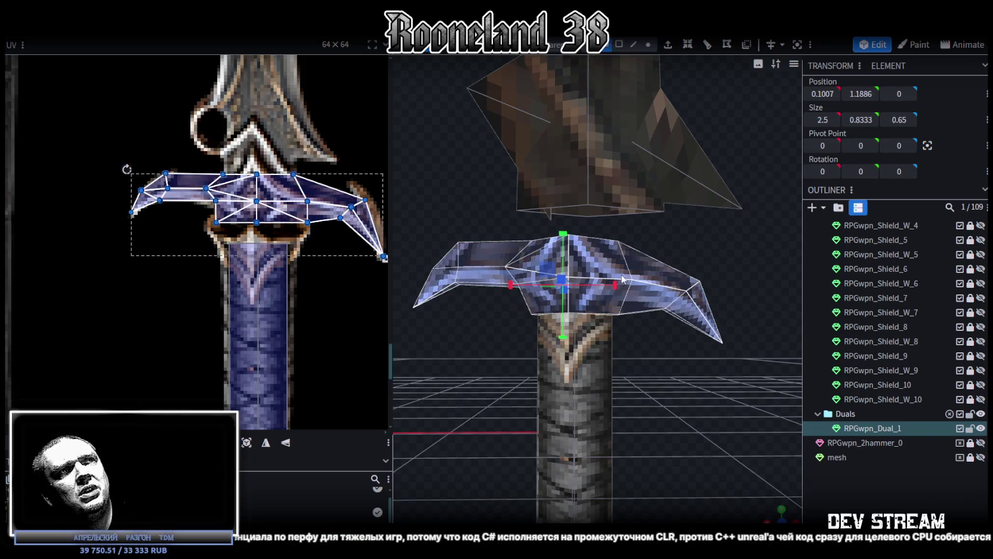
mouse_move(562, 233)
left_mouse_down()
mouse_move(561, 255)
mouse_move(561, 246)
left_mouse_up()
left_click_drag(698, 248, 686, 247)
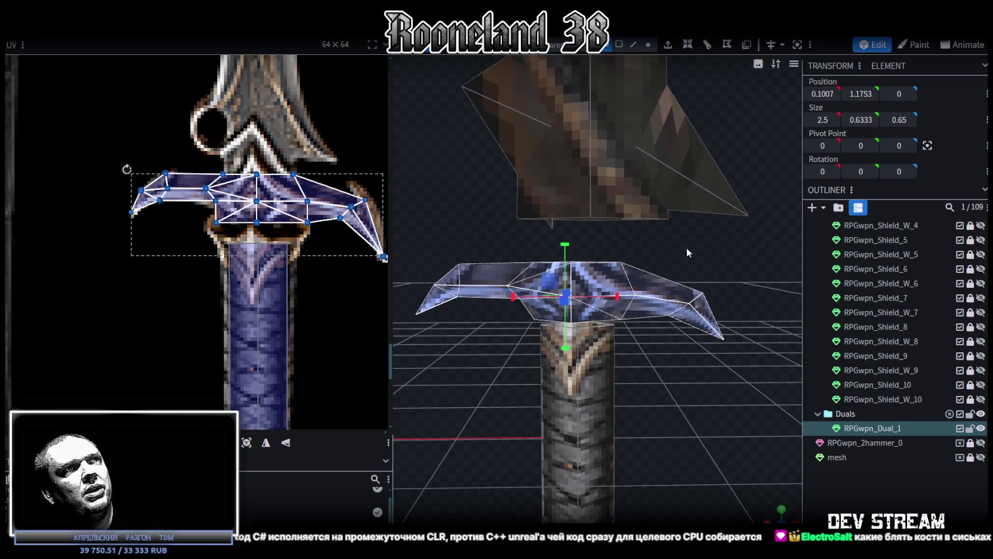
left_click_drag(661, 425, 659, 386)
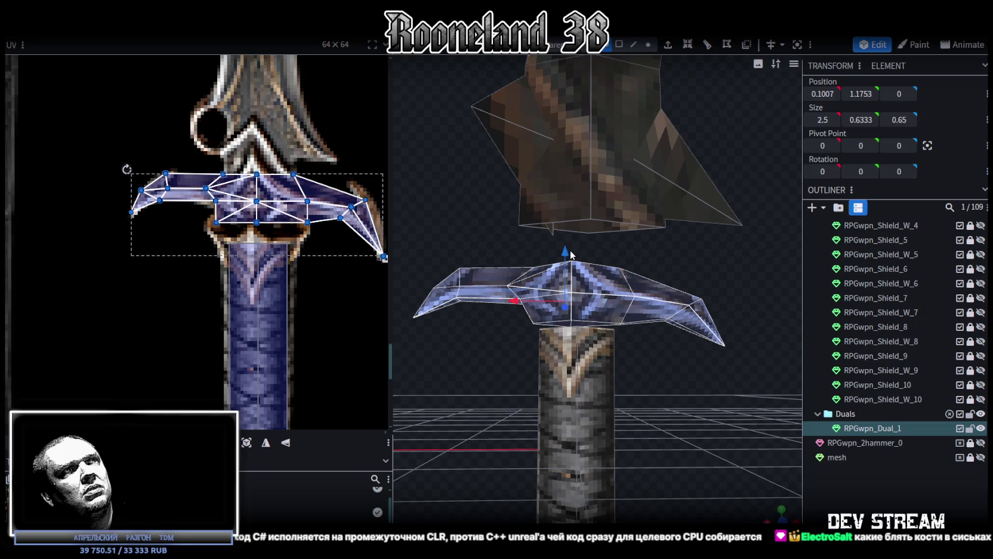
left_click_drag(564, 253, 565, 227)
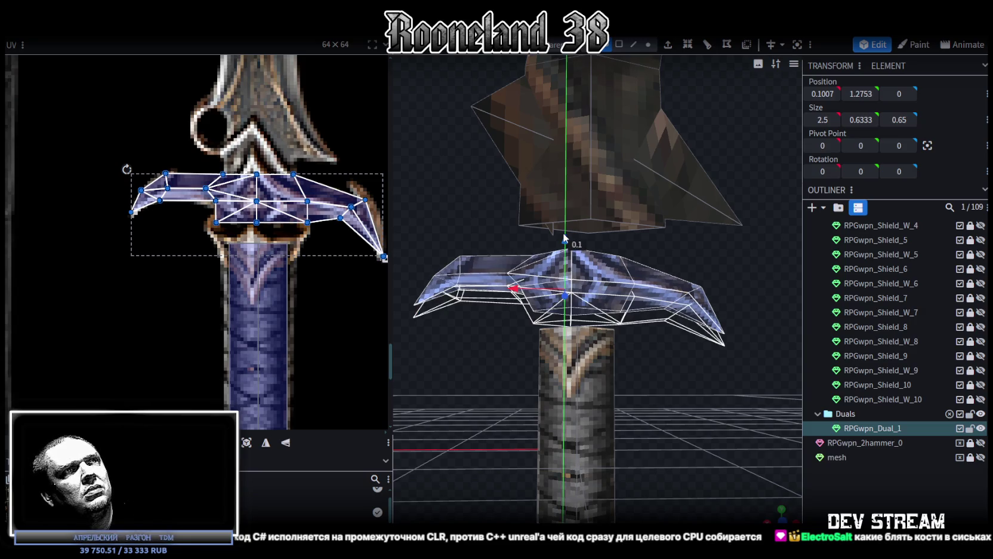
left_click_drag(681, 398, 676, 387)
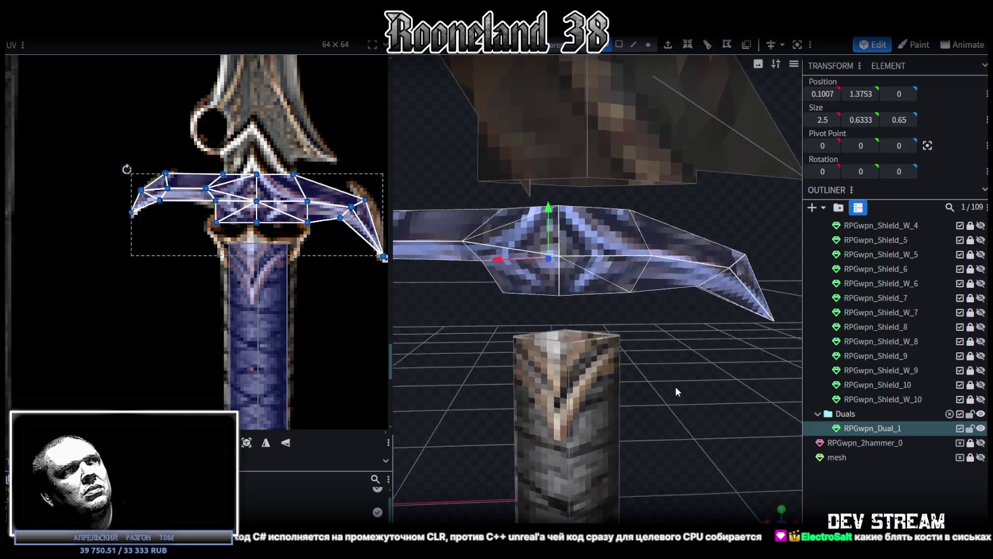
Select the grip's whole top and extrude it.
left_click(634, 45)
left_click(621, 340)
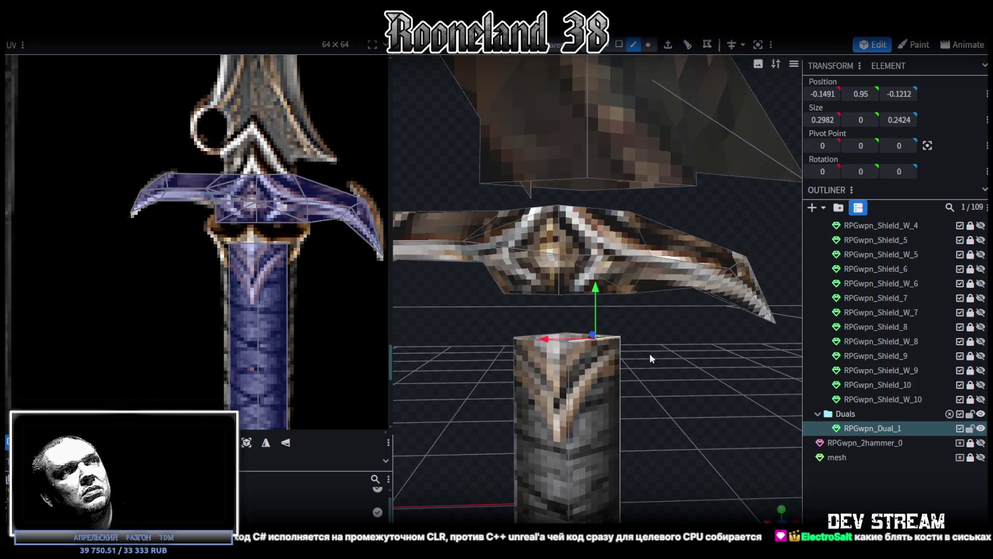
left_click_drag(640, 348, 718, 409)
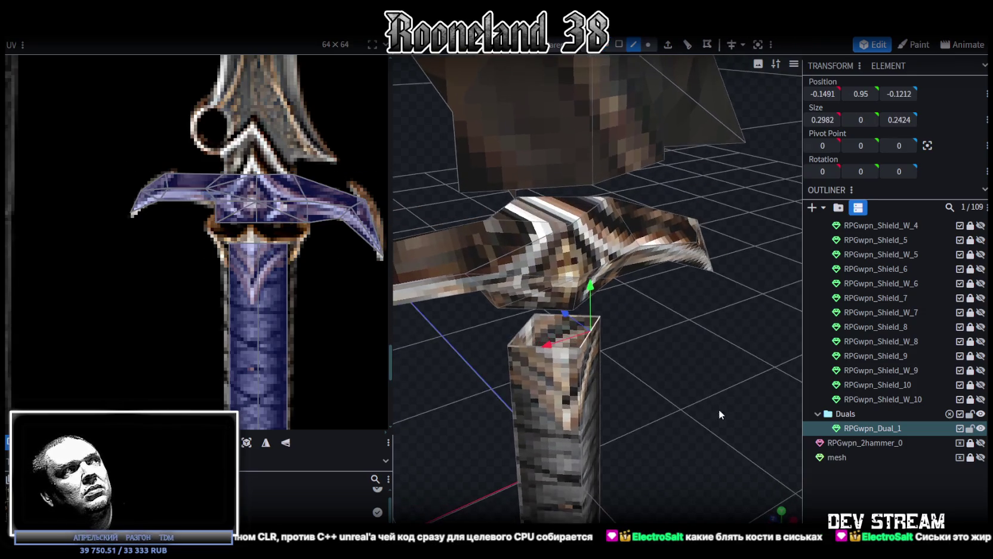
left_click(542, 314)
mouse_move(538, 351)
left_mouse_down()
mouse_move(641, 405)
mouse_move(698, 387)
mouse_move(491, 378)
left_mouse_up()
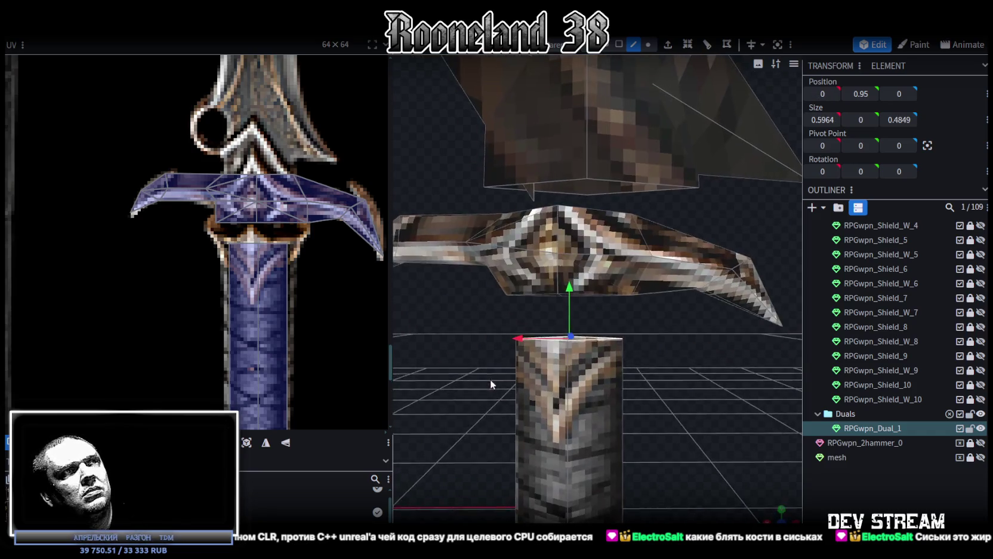
left_click(668, 45)
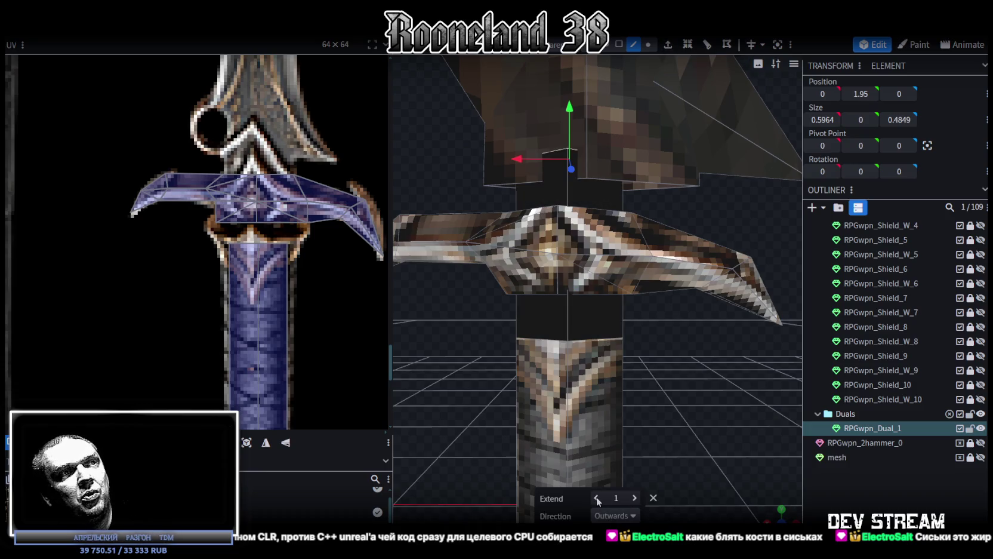
Extrude the grip top straight up along Y+ by 0.25.
scroll(597, 498, "down", 1)
left_click(632, 516)
left_click(612, 413)
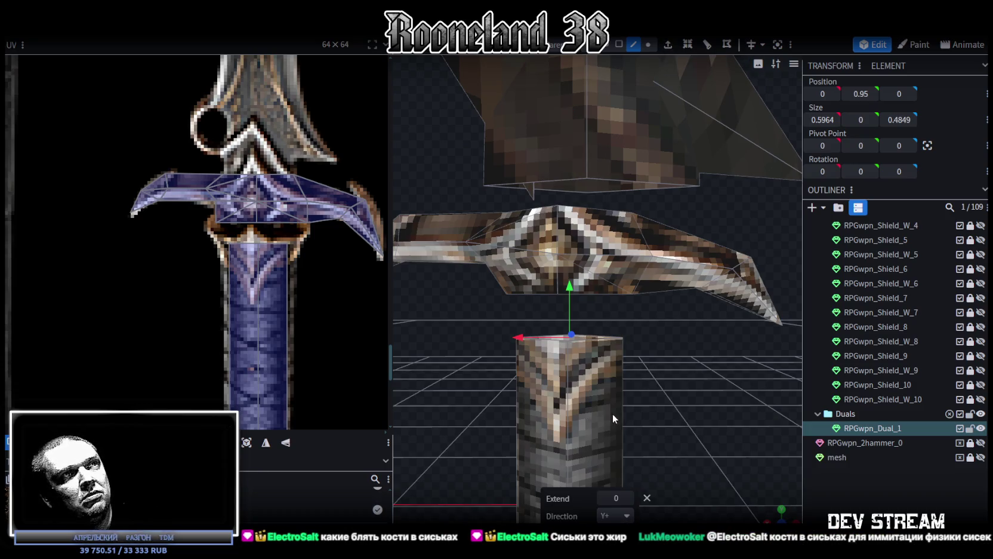
left_click(628, 498)
left_click(629, 497)
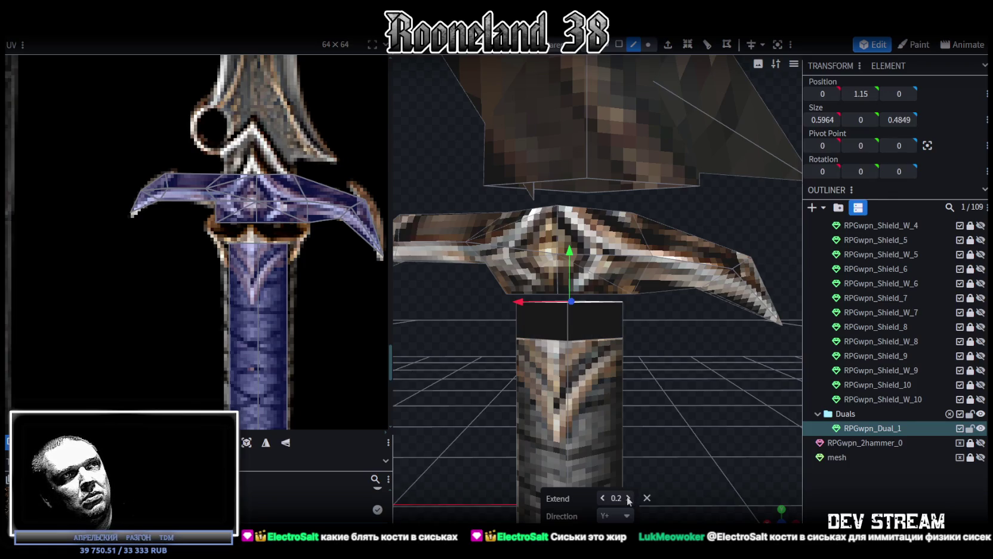
left_click_drag(628, 497, 610, 498)
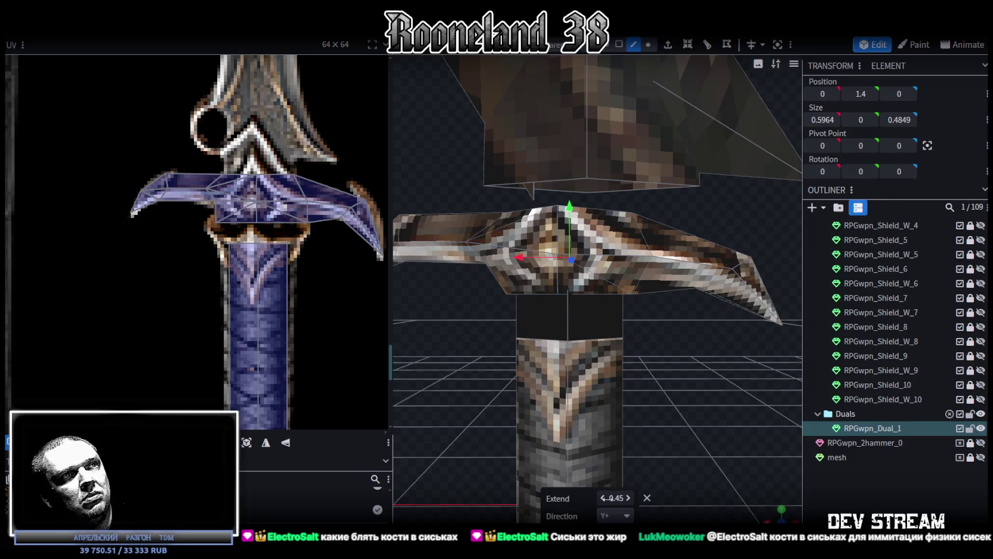
left_click(602, 498)
left_click(602, 497)
mouse_move(669, 394)
left_mouse_down()
mouse_move(609, 369)
mouse_move(706, 370)
mouse_move(687, 383)
mouse_move(698, 391)
left_mouse_up()
scroll(609, 369, "up", 3)
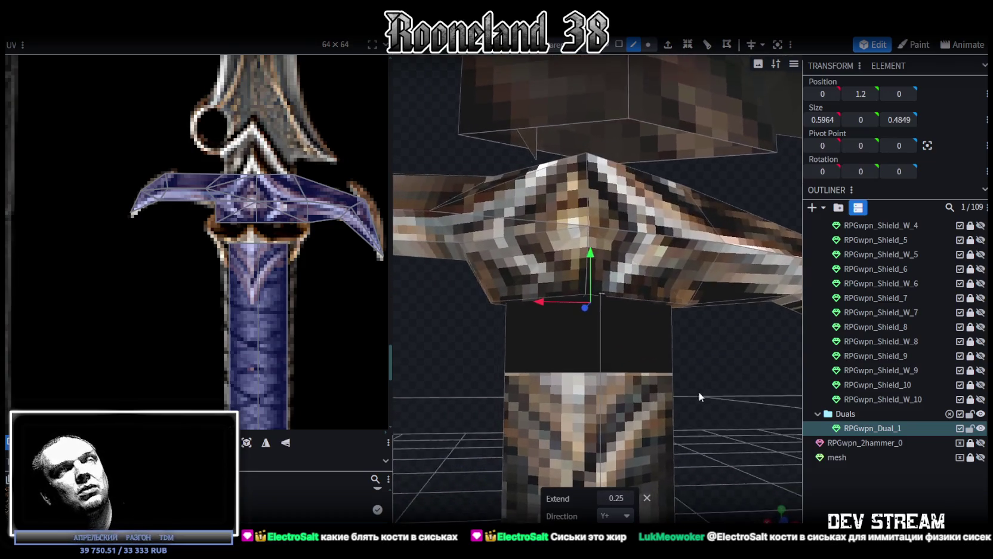
Select two neighbouring faces of the hilt block.
left_click(619, 44)
left_click(500, 305)
left_click_drag(737, 350, 689, 307)
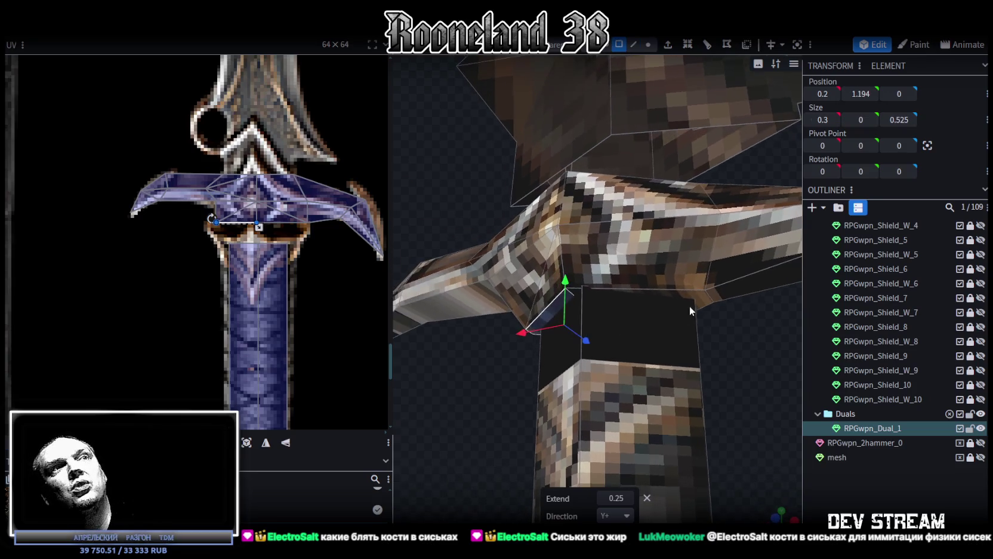
left_click(698, 296, "shift")
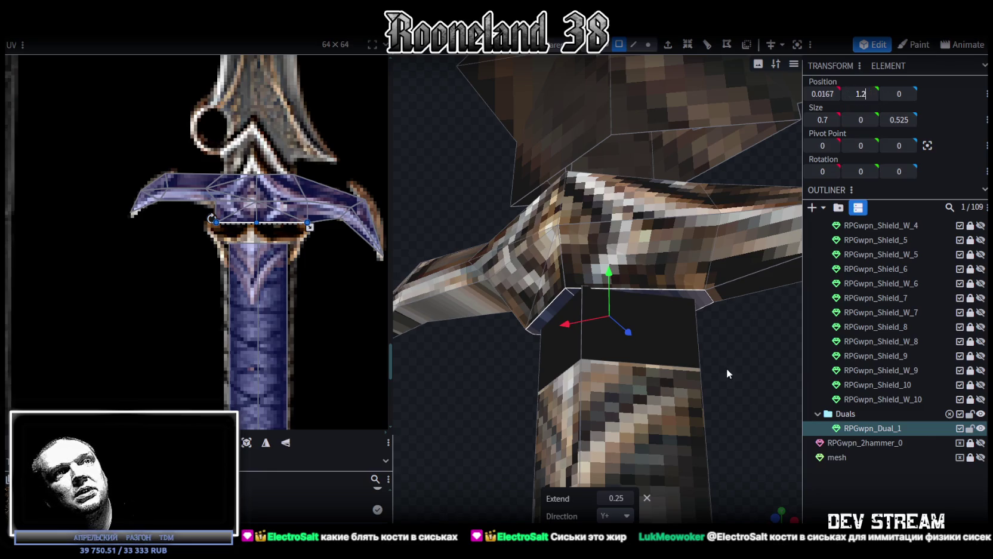
mouse_move(731, 356)
left_mouse_down()
mouse_move(806, 398)
mouse_move(771, 374)
left_mouse_up()
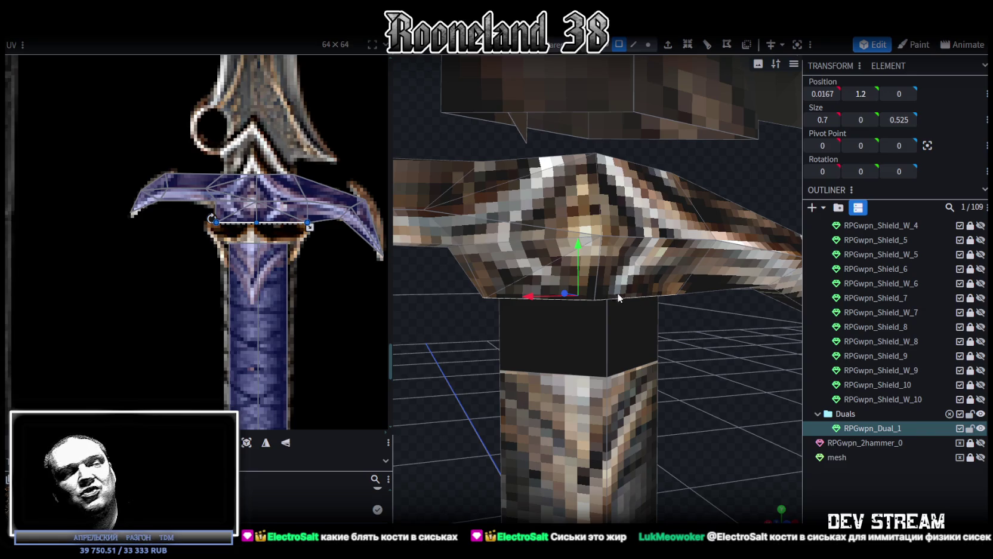
mouse_move(486, 306)
left_mouse_down()
mouse_move(475, 335)
mouse_move(453, 334)
left_mouse_up()
Centre the selected crossguard edge at Position X 0.
left_click(633, 44)
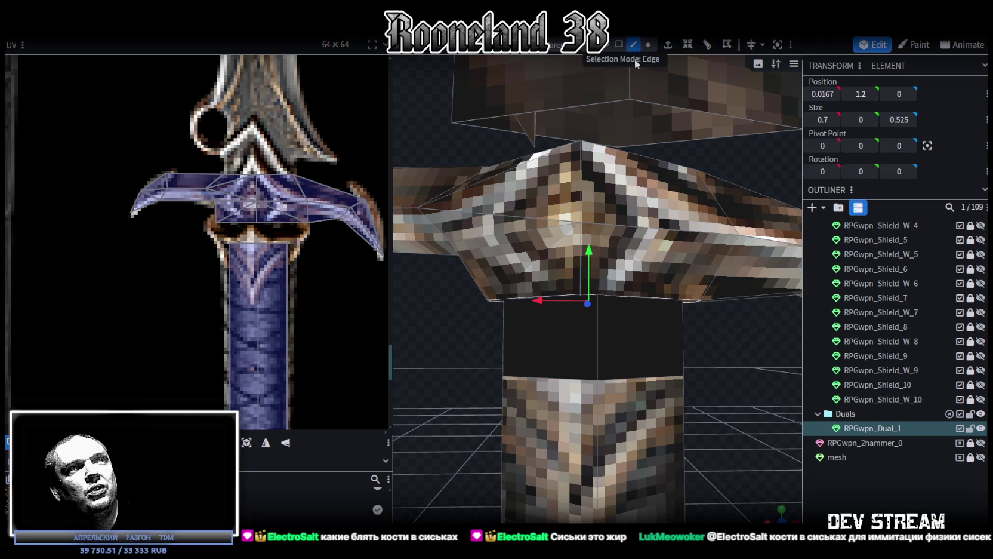
left_click(598, 330)
mouse_move(696, 334)
left_mouse_down()
mouse_move(718, 338)
mouse_move(731, 361)
mouse_move(716, 345)
left_mouse_up()
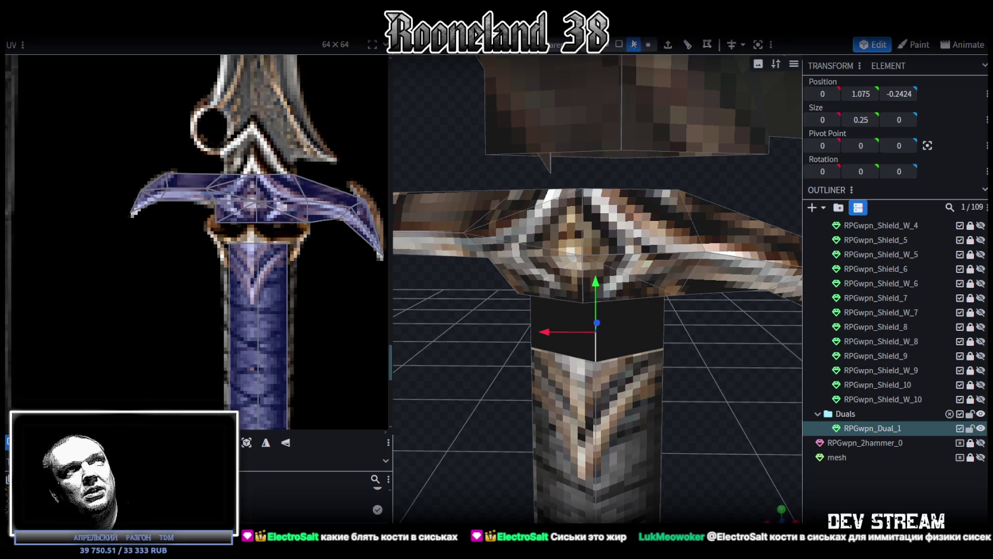
left_click(583, 224)
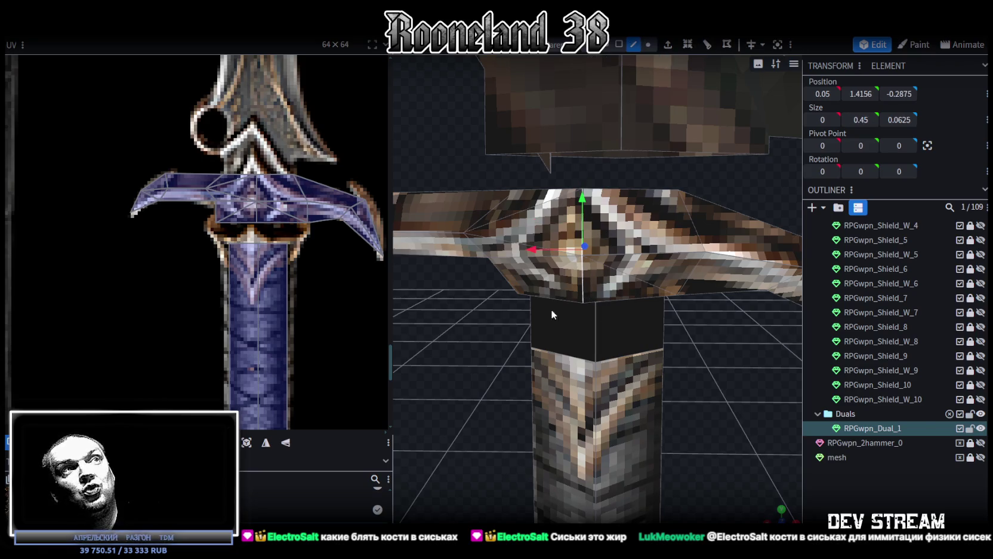
mouse_move(551, 308)
left_mouse_down()
mouse_move(665, 364)
mouse_move(744, 370)
left_mouse_up()
left_click(557, 245)
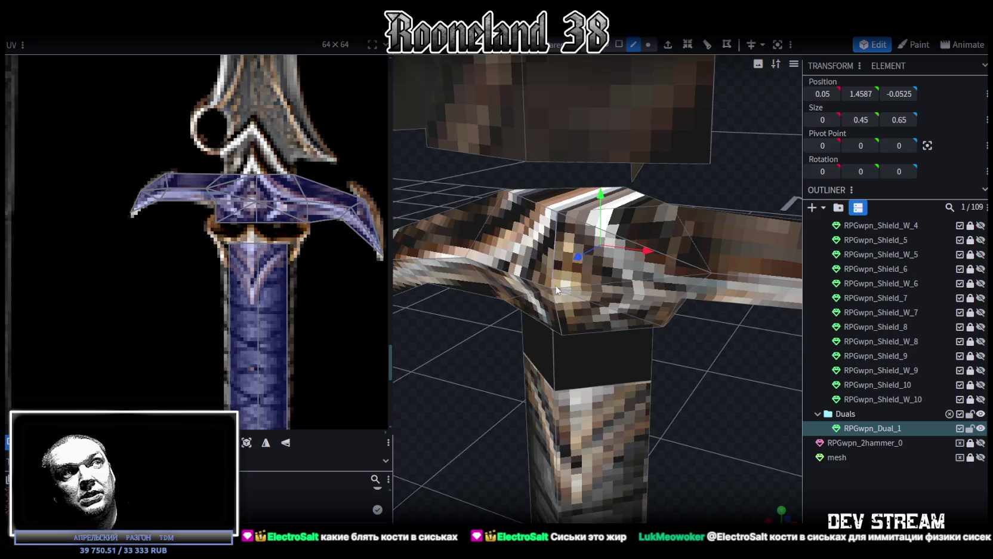
middle_click_drag(476, 353, 760, 145)
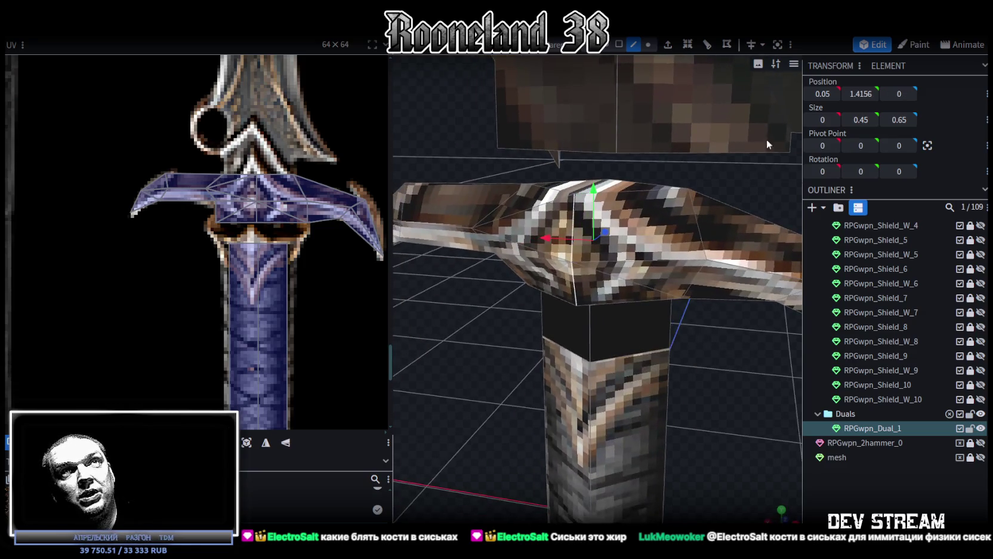
type("0")
key("Return")
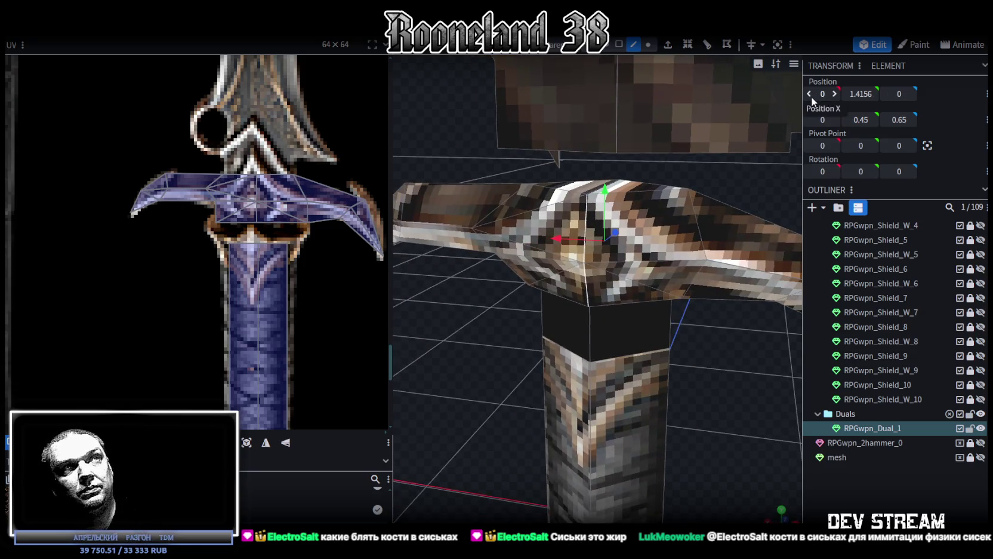
mouse_move(726, 84)
middle_mouse_down()
mouse_move(637, 385)
mouse_move(695, 346)
mouse_move(593, 331)
mouse_move(713, 342)
middle_mouse_up()
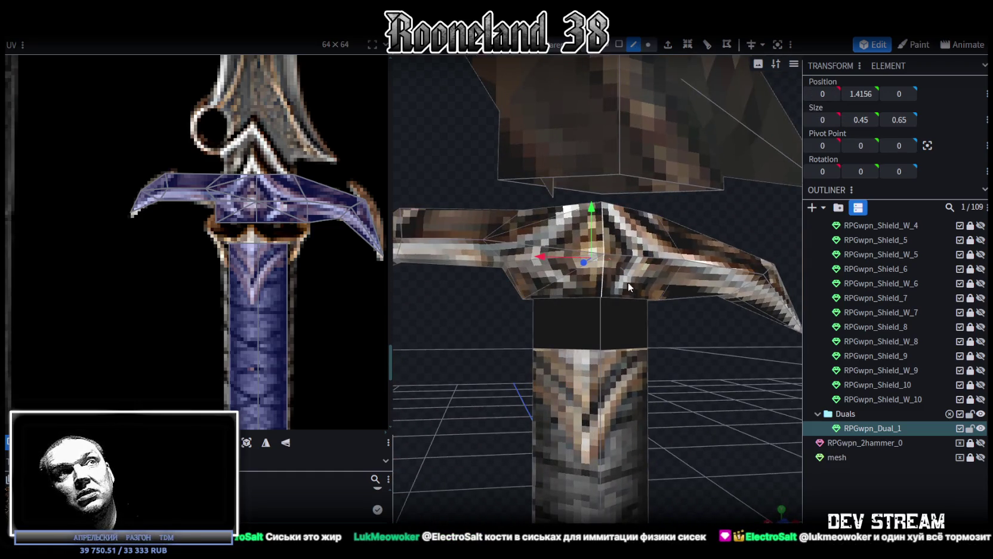
Add an edge loop around the dark block beneath the crossguard.
left_click(648, 320)
middle_click_drag(708, 321, 679, 329)
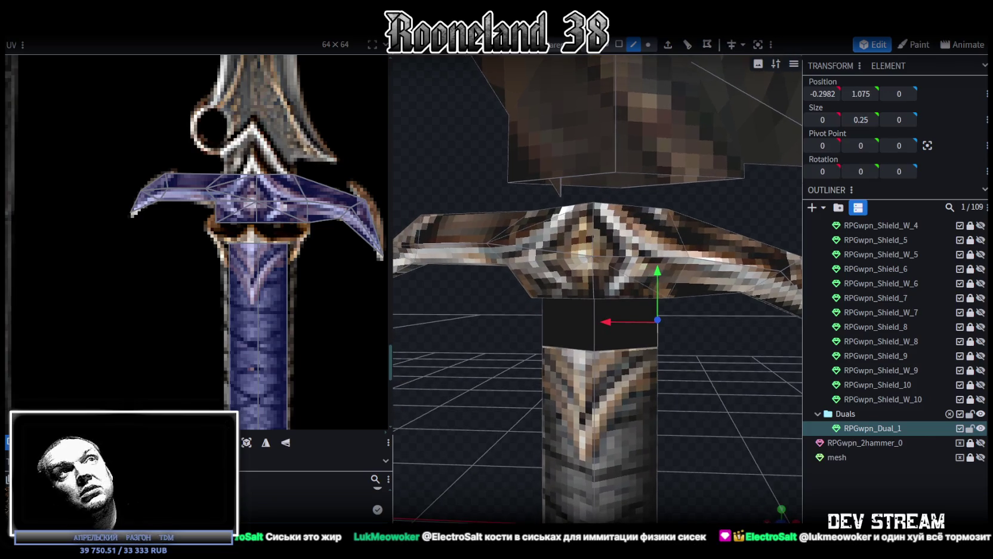
left_click(689, 46)
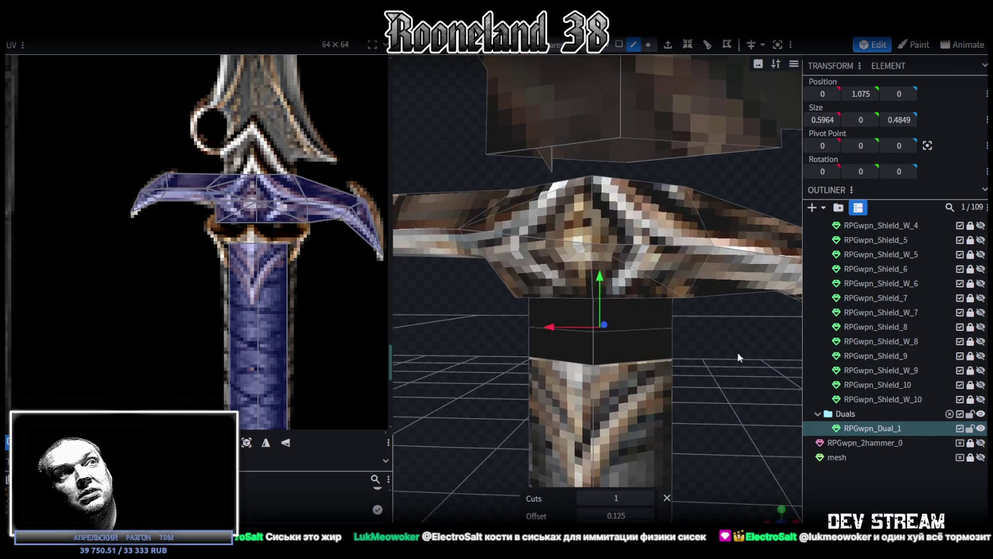
Scale the new loop outward to about 0.7964 × 0.6849 to form a collar.
middle_click_drag(737, 352, 710, 401)
mouse_move(675, 359)
middle_mouse_down()
mouse_move(455, 391)
mouse_move(368, 383)
mouse_move(563, 350)
middle_mouse_up()
left_click_drag(583, 362, 604, 373)
mouse_move(688, 463)
middle_mouse_down()
mouse_move(696, 415)
mouse_move(480, 387)
mouse_move(454, 364)
middle_mouse_up()
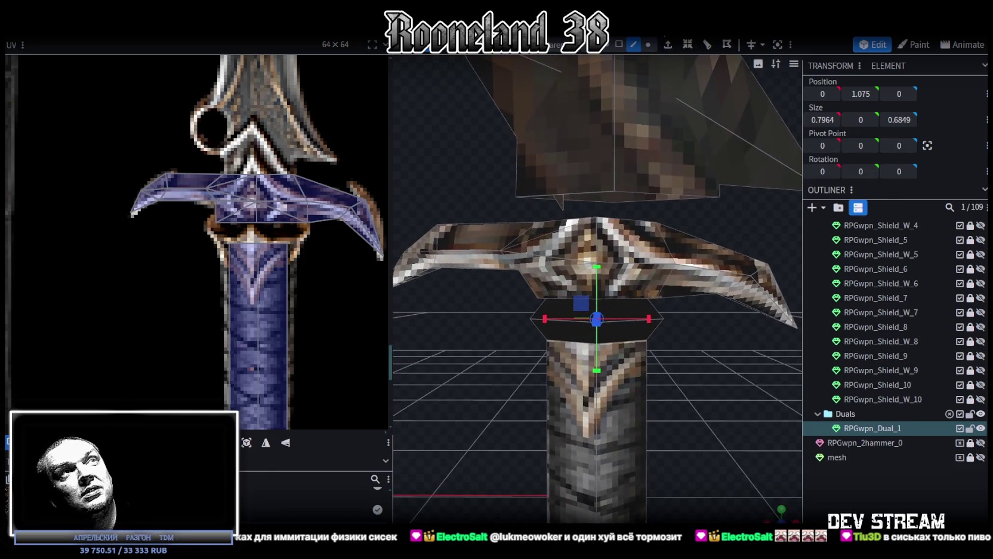
scroll(694, 396, "up", 1)
scroll(695, 373, "up", 2)
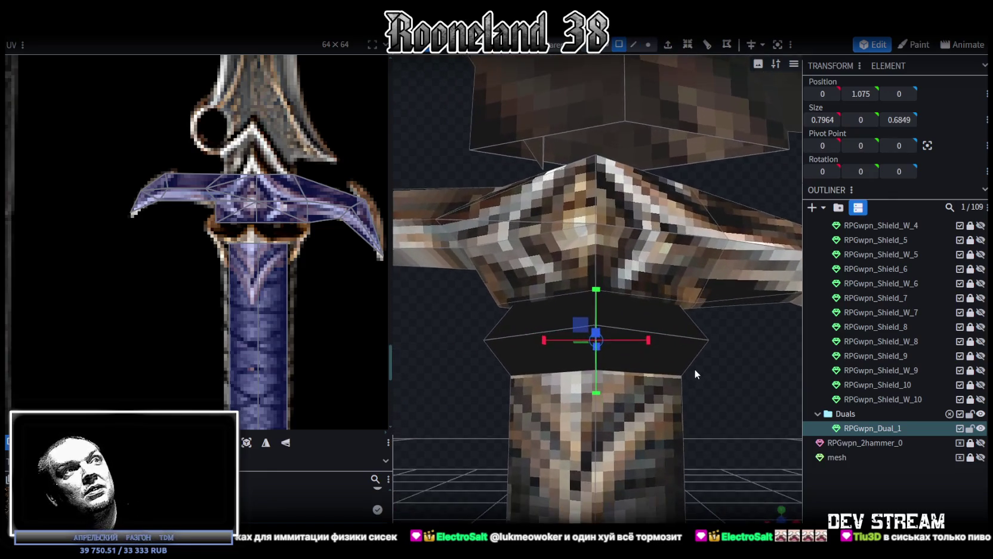
scroll(694, 369, "up", 2)
scroll(697, 370, "up", 2)
scroll(696, 381, "down", 3)
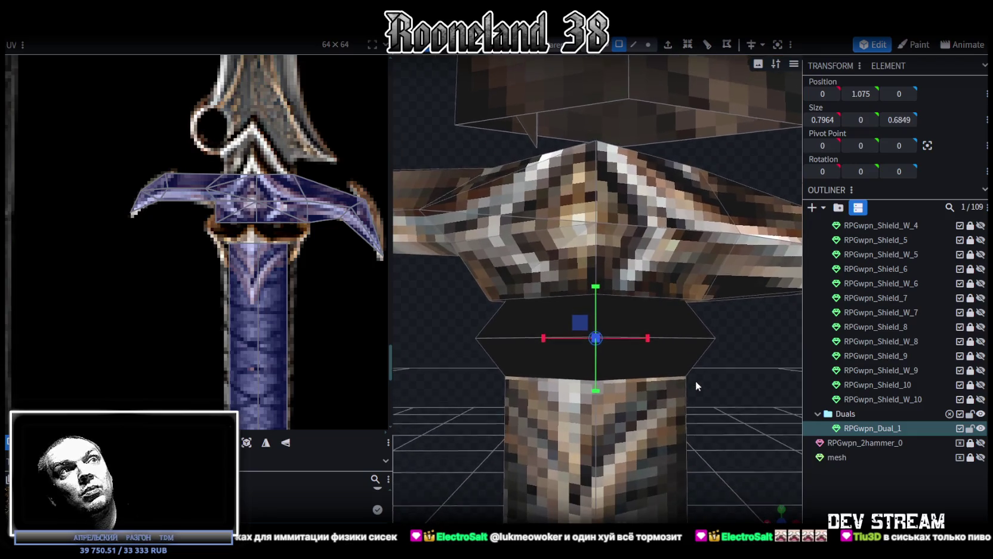
scroll(697, 382, "down", 2)
scroll(692, 379, "down", 2)
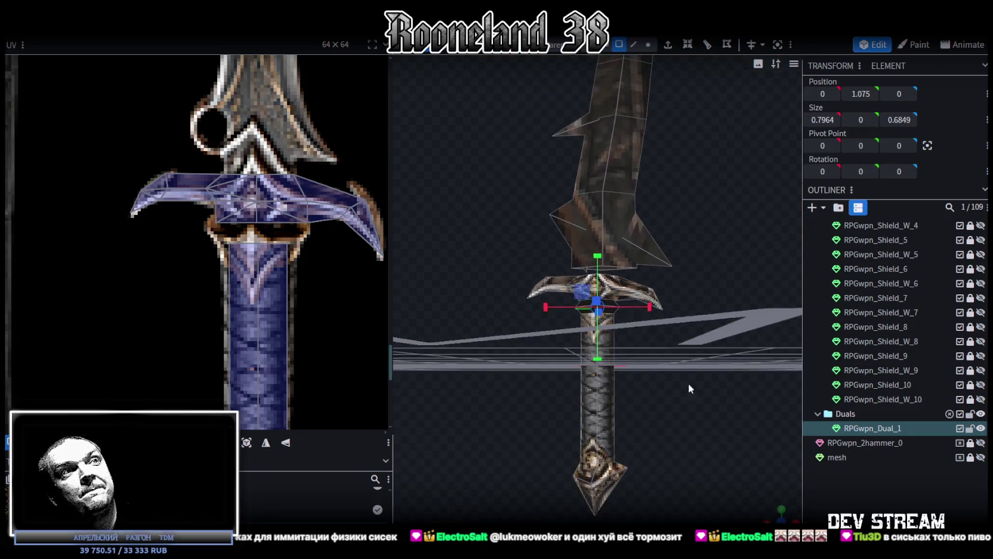
scroll(689, 358, "down", 2)
Move the grip down one unit to Position Y -1.204.
left_click(603, 359)
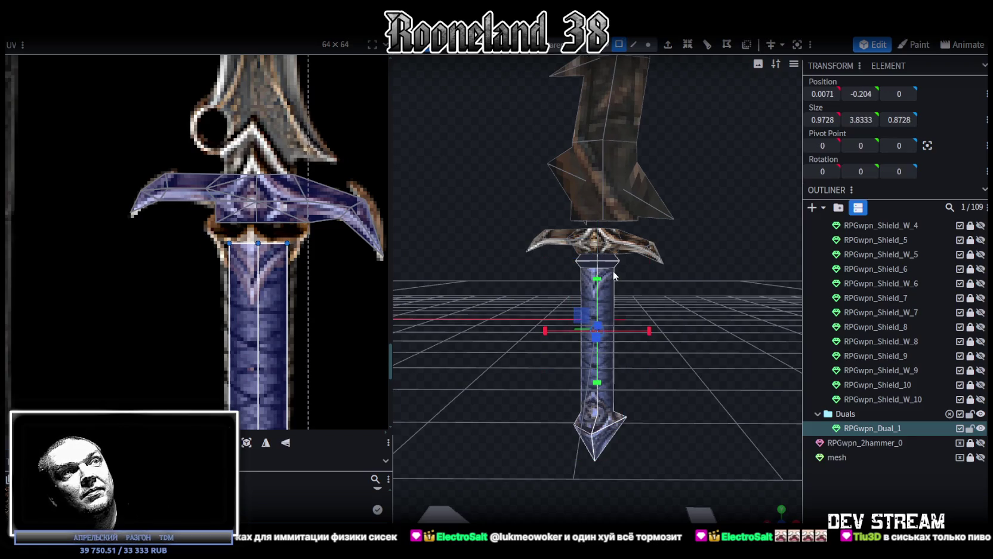
left_click_drag(595, 280, 595, 333)
scroll(656, 336, "up", 2)
scroll(669, 312, "up", 2)
scroll(673, 297, "up", 2)
Select a face on the crossguard's underside, then switch to vertex selection.
left_click_drag(673, 303, 684, 322)
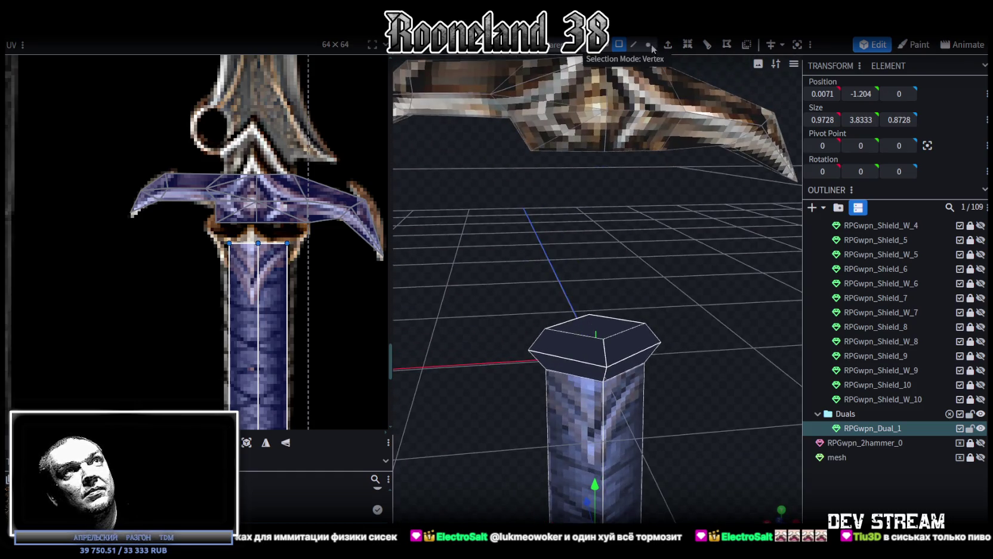
left_click_drag(585, 154, 586, 186)
left_click(627, 159)
mouse_move(624, 159)
left_mouse_down()
mouse_move(616, 270)
mouse_move(706, 267)
mouse_move(569, 268)
mouse_move(597, 179)
mouse_move(568, 111)
mouse_move(517, 221)
left_mouse_up()
left_click(648, 44)
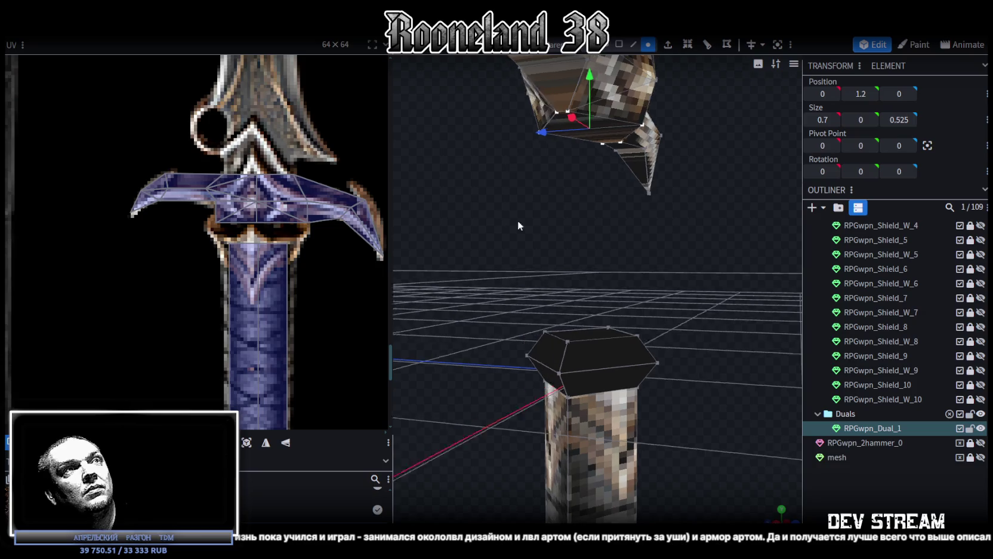
Flatten the crossguard's underside vertices to Size Z 0 so duplicate pairs merge.
left_click(565, 104)
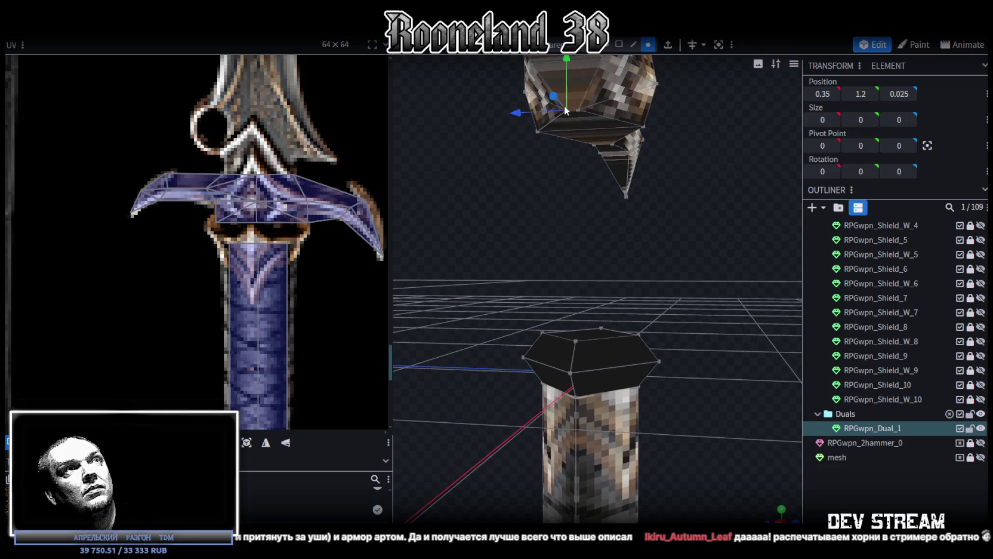
left_click(612, 144, "shift")
left_click_drag(595, 143, 476, 200)
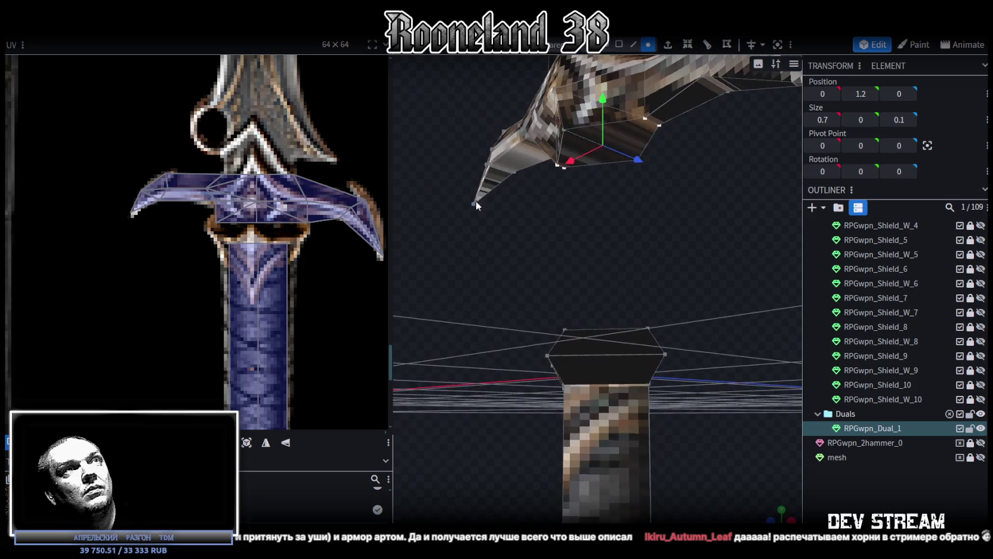
left_click_drag(640, 159, 533, 105)
left_click(477, 125)
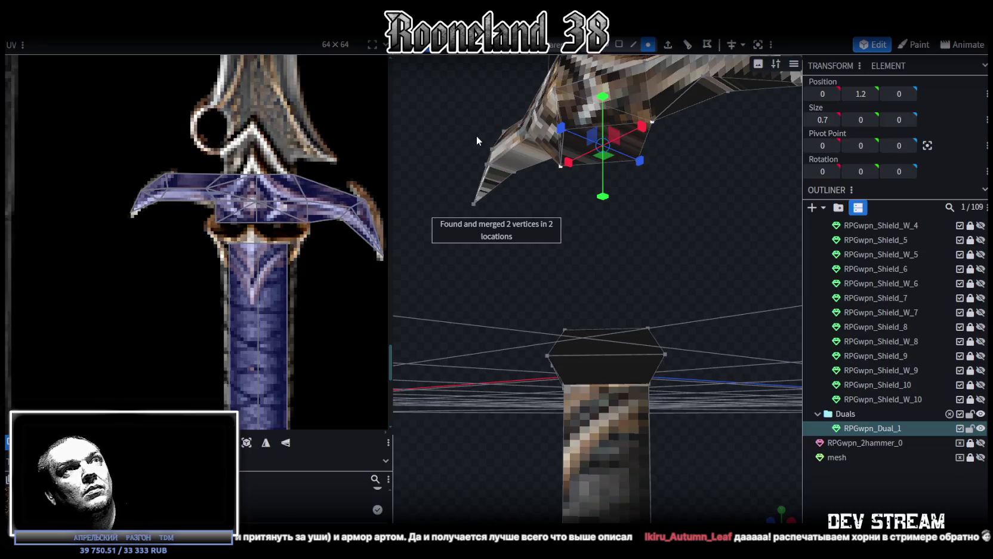
left_click_drag(608, 246, 618, 180)
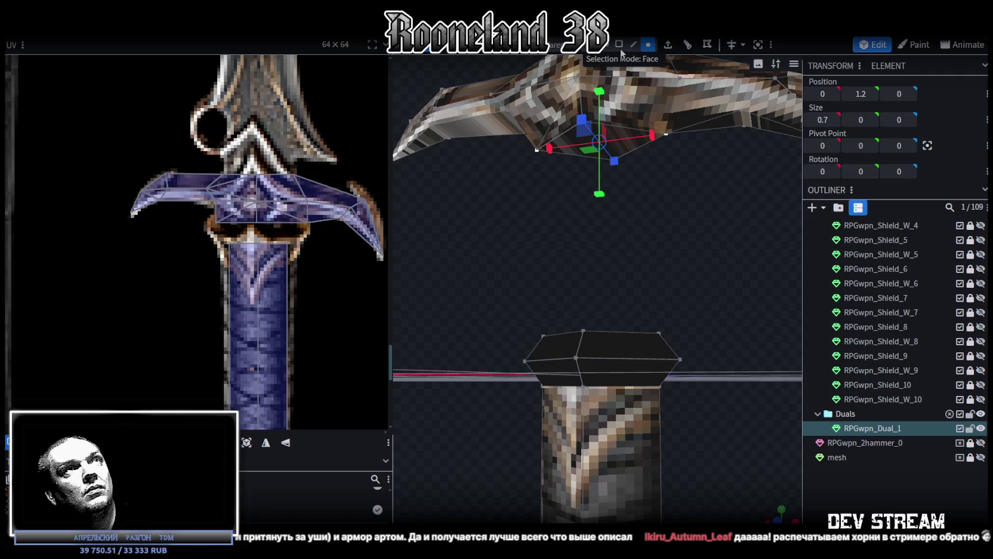
Select the crossguard's underside faces and switch the view to flat colour shading.
left_click(572, 142)
left_click(615, 146)
mouse_move(656, 196)
left_mouse_down()
mouse_move(687, 193)
mouse_move(697, 246)
mouse_move(661, 212)
mouse_move(616, 207)
left_mouse_up()
key("z")
key("z")
left_click(648, 44)
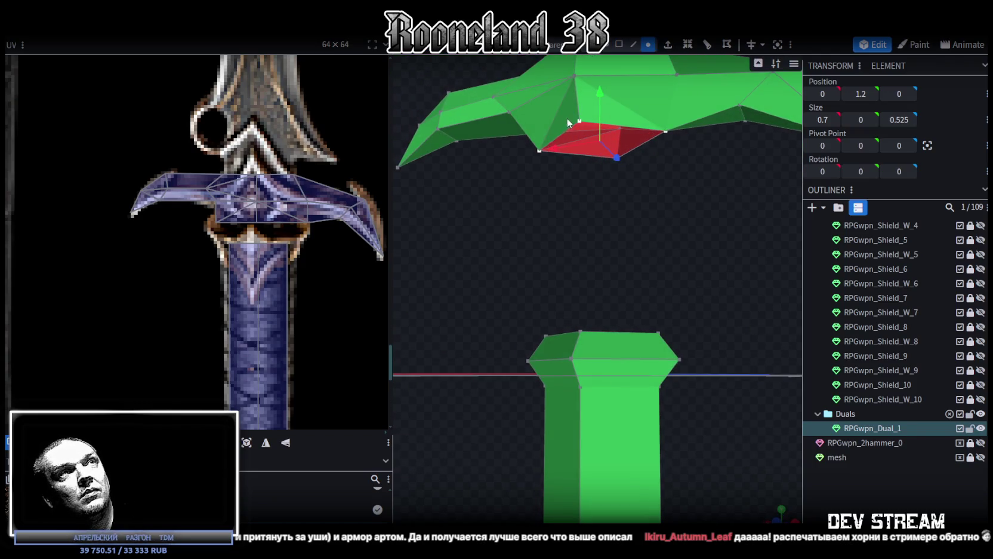
Merge the column's top vertices into one apex, then merge another vertex pair.
left_click_drag(617, 157, 617, 308)
left_click(609, 312)
right_click(608, 312)
left_click(770, 291)
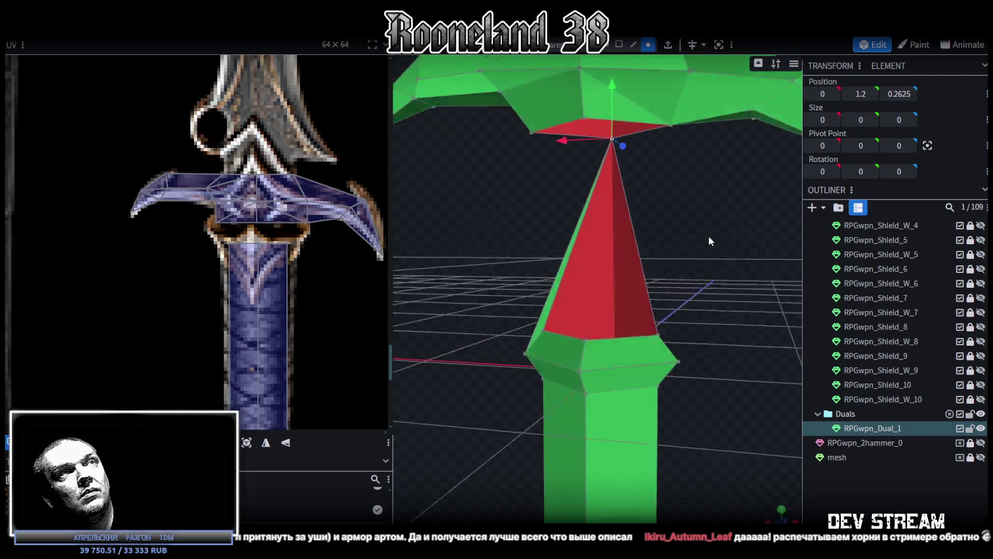
left_click_drag(529, 138, 478, 267)
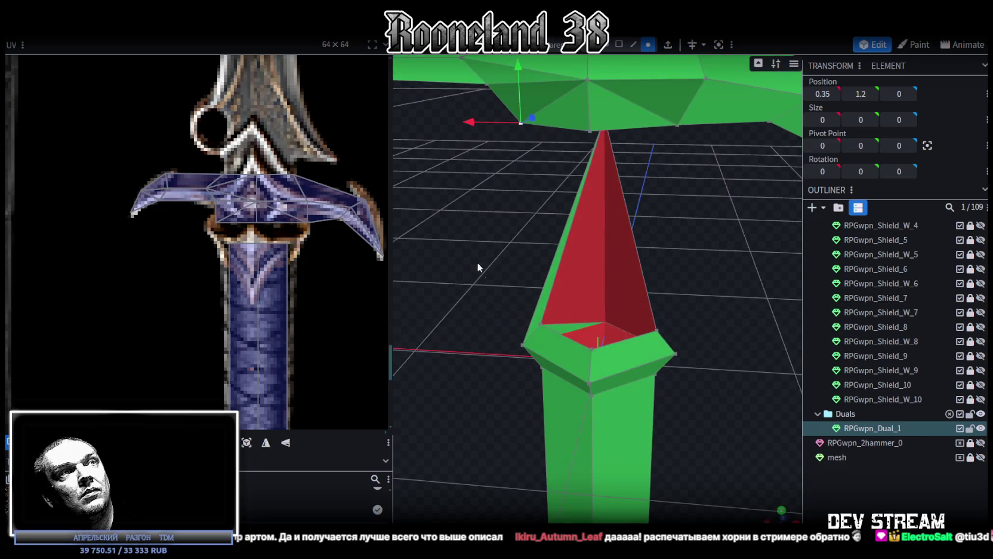
left_click(541, 321, "shift")
right_click(533, 250)
left_click(687, 290)
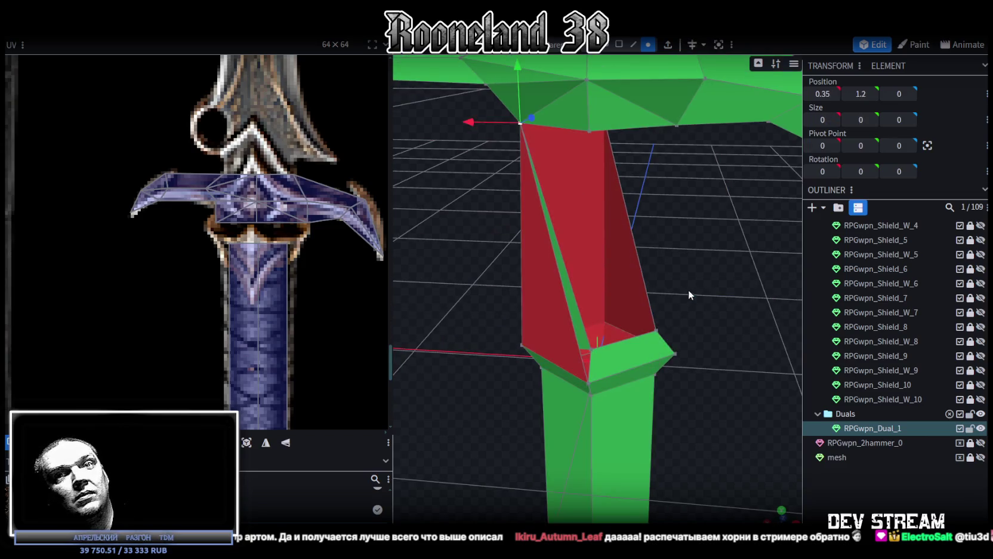
Merge the lower stray vertex into the top one.
mouse_move(688, 294)
left_mouse_down()
mouse_move(700, 250)
mouse_move(672, 249)
mouse_move(674, 242)
mouse_move(641, 264)
left_mouse_up()
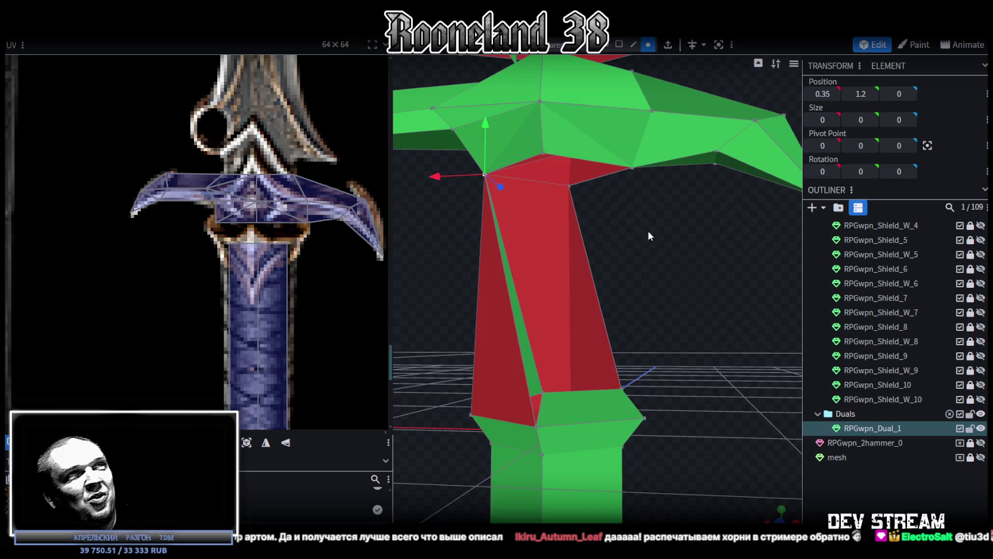
left_click_drag(707, 295, 656, 346)
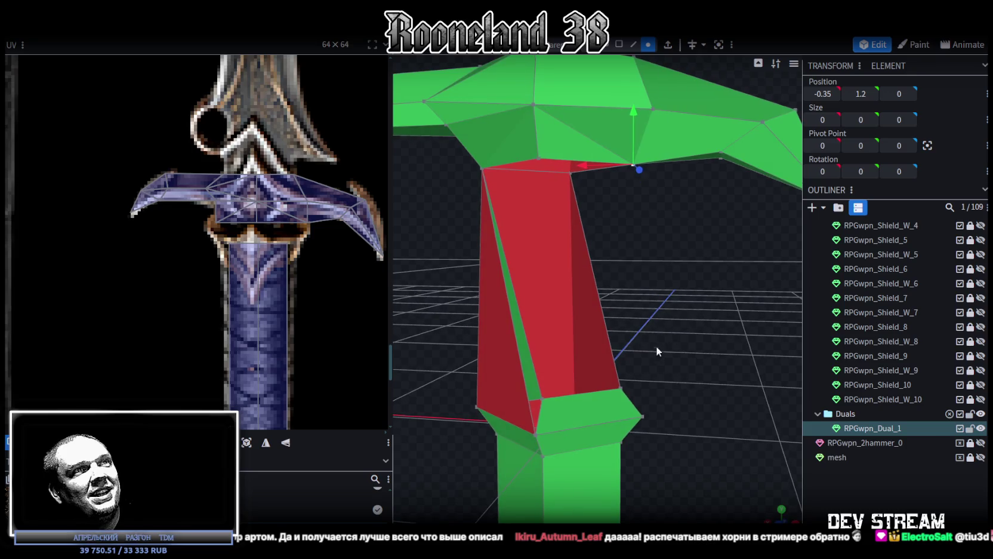
right_click(621, 391)
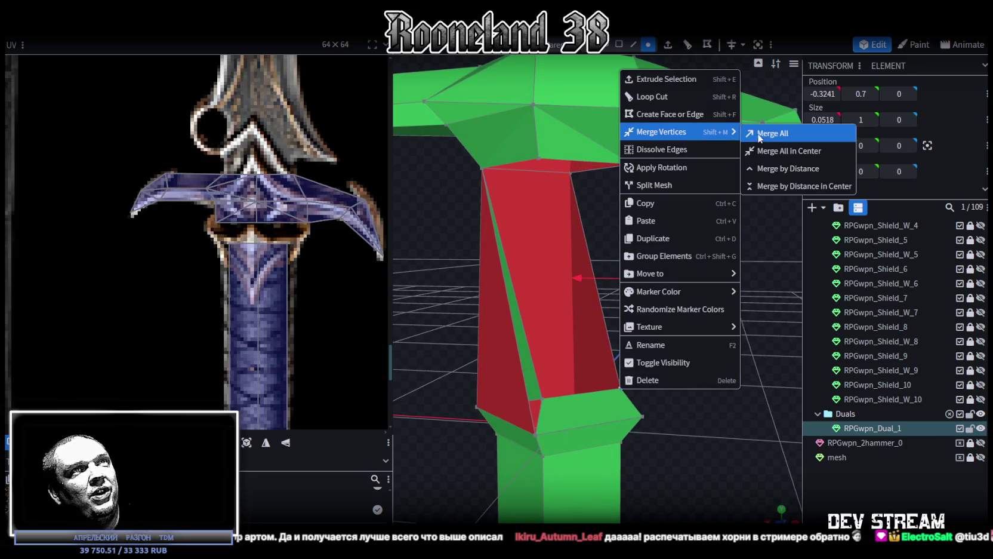
left_click(758, 133)
mouse_move(734, 248)
left_mouse_down()
mouse_move(675, 342)
mouse_move(611, 200)
left_mouse_up()
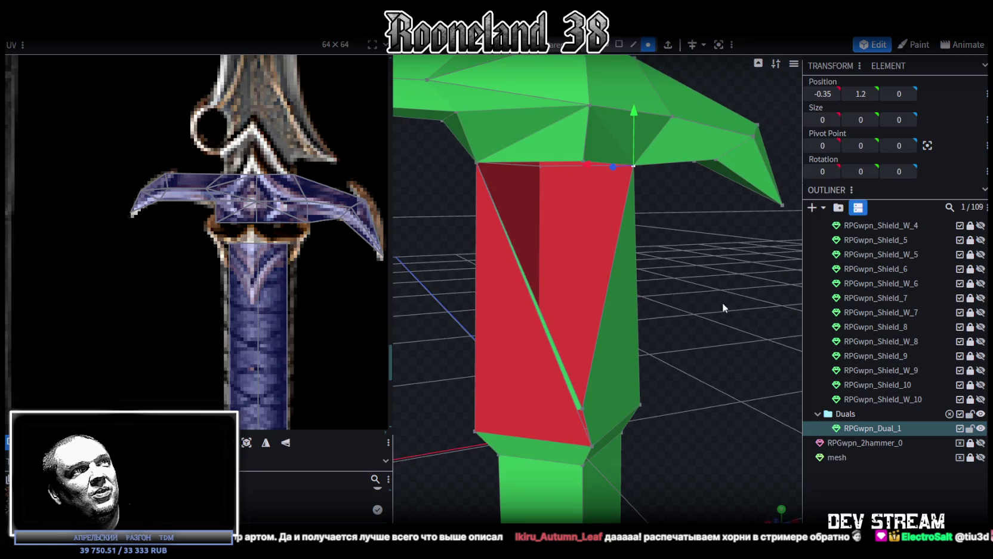
left_click_drag(727, 301, 651, 284)
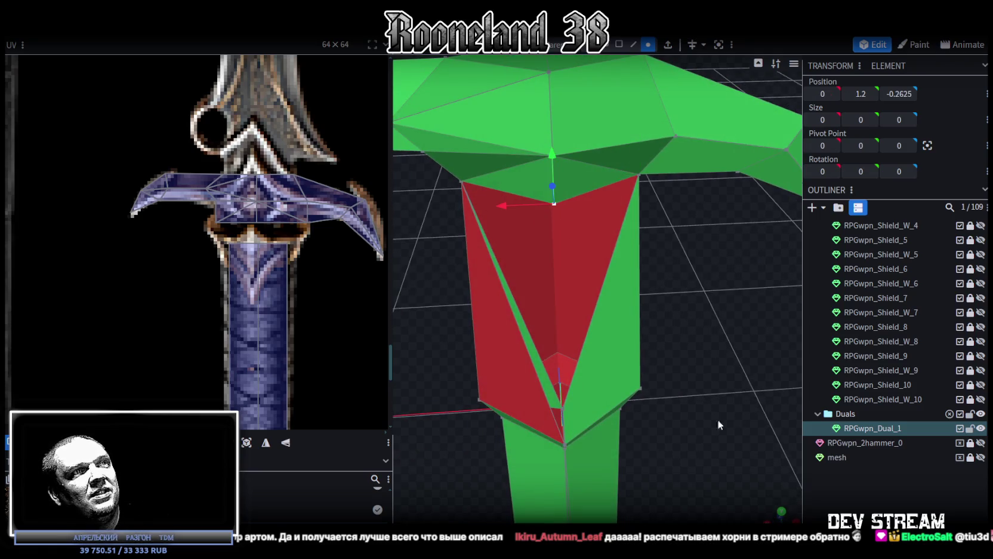
Merge the last vertex pair and raise the grip section one unit to Y -0.5343.
left_click_drag(699, 426, 645, 392)
left_click(512, 406, "shift")
mouse_move(512, 405)
left_mouse_down()
mouse_move(464, 389)
mouse_move(543, 394)
left_mouse_up()
right_click(543, 394)
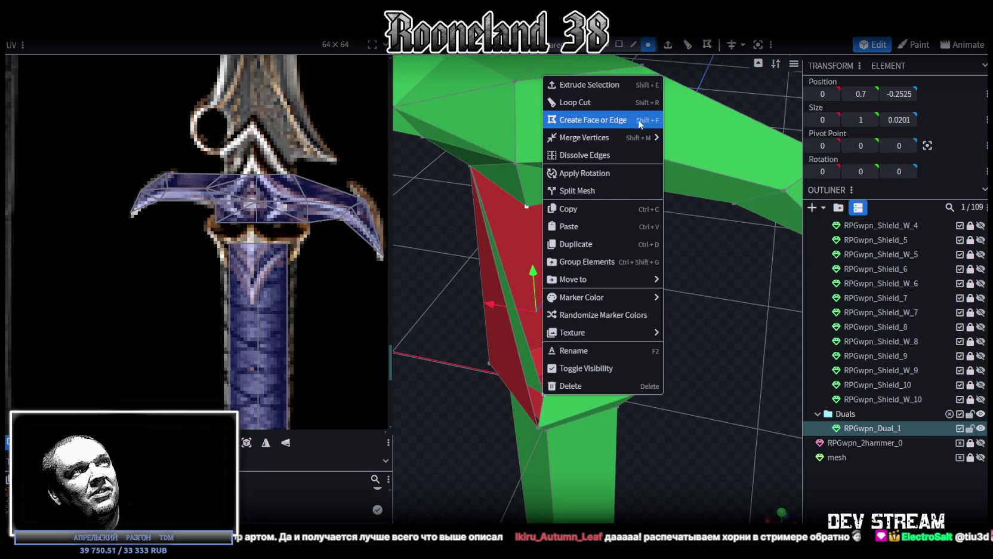
left_click(696, 138)
mouse_move(643, 449)
left_mouse_down()
mouse_move(679, 373)
mouse_move(654, 332)
left_mouse_up()
left_click_drag(660, 518, 472, 244)
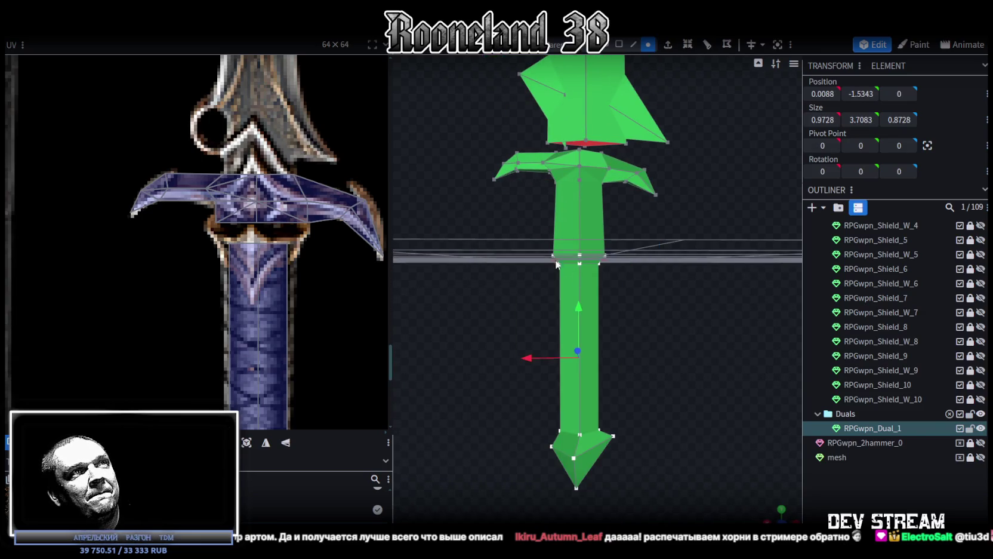
mouse_move(579, 314)
left_mouse_down()
mouse_move(579, 268)
mouse_move(633, 279)
mouse_move(608, 57)
left_mouse_up()
Select the small collar face under the crossguard and snap to front view.
left_click(619, 45)
left_click_drag(632, 310, 652, 332)
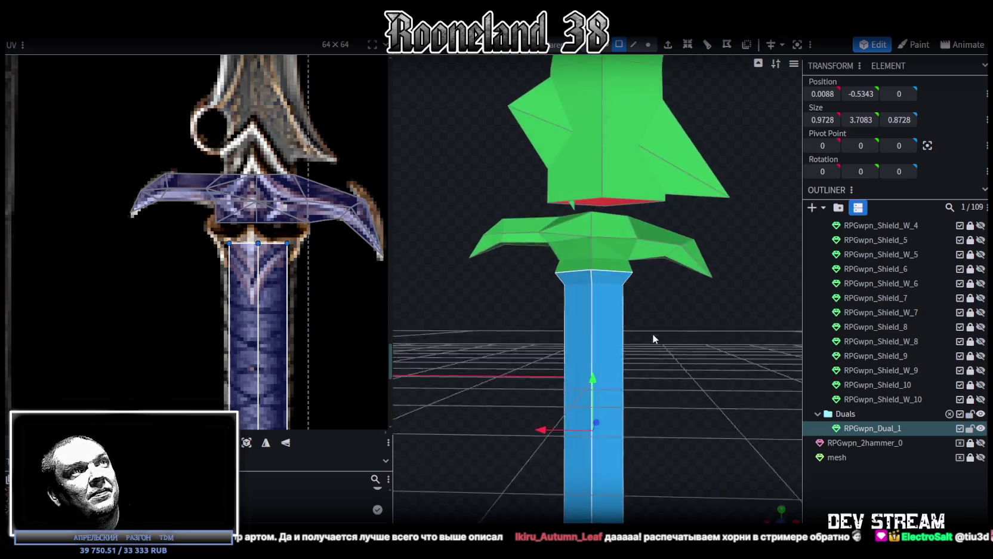
scroll(663, 350, "up", 3)
left_click(589, 262)
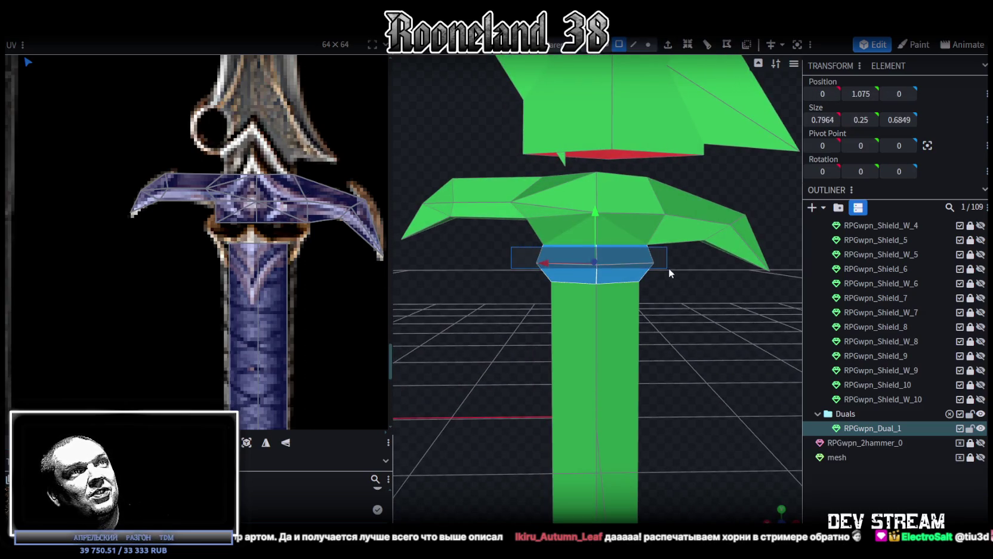
mouse_move(657, 312)
left_mouse_down()
mouse_move(535, 307)
mouse_move(762, 479)
left_mouse_up()
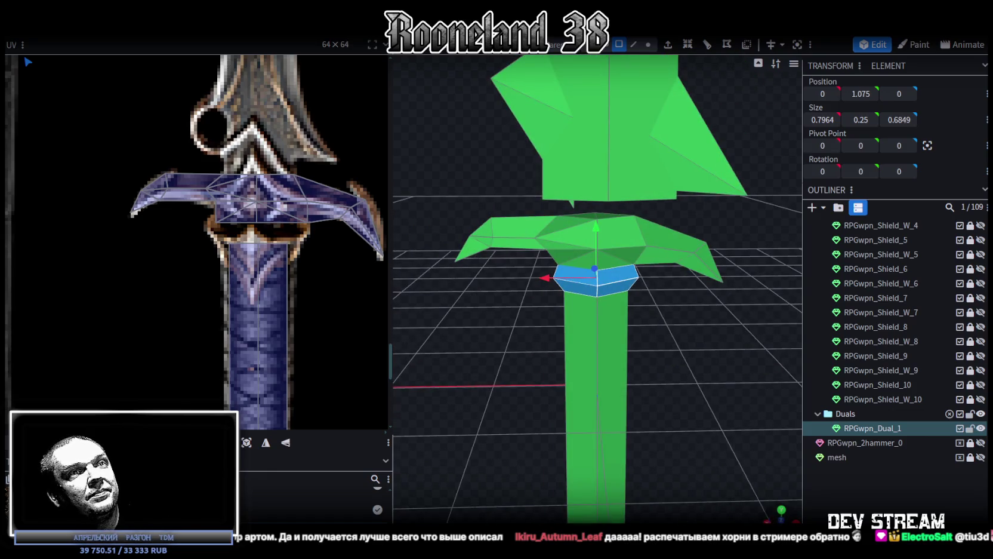
key("KP_1")
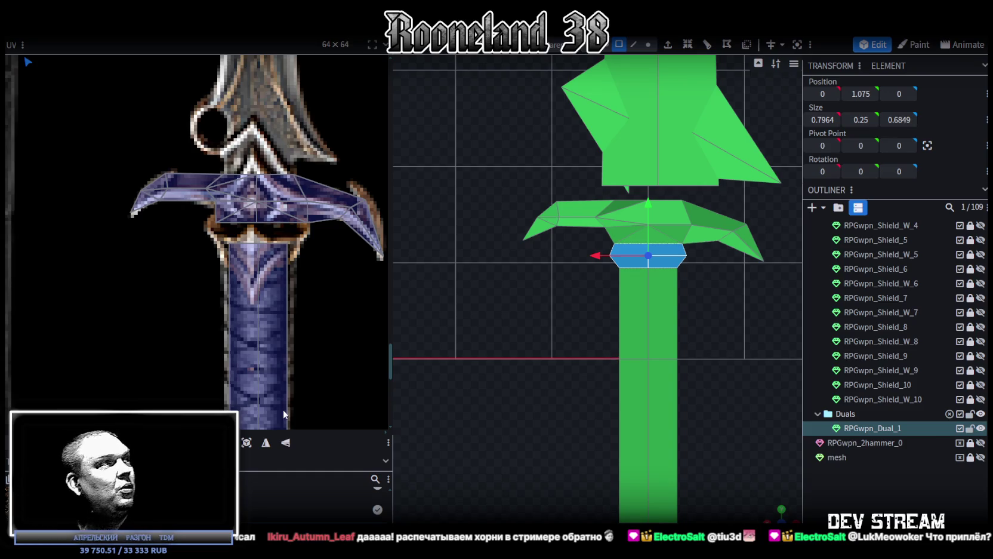
scroll(261, 408, "down", 5)
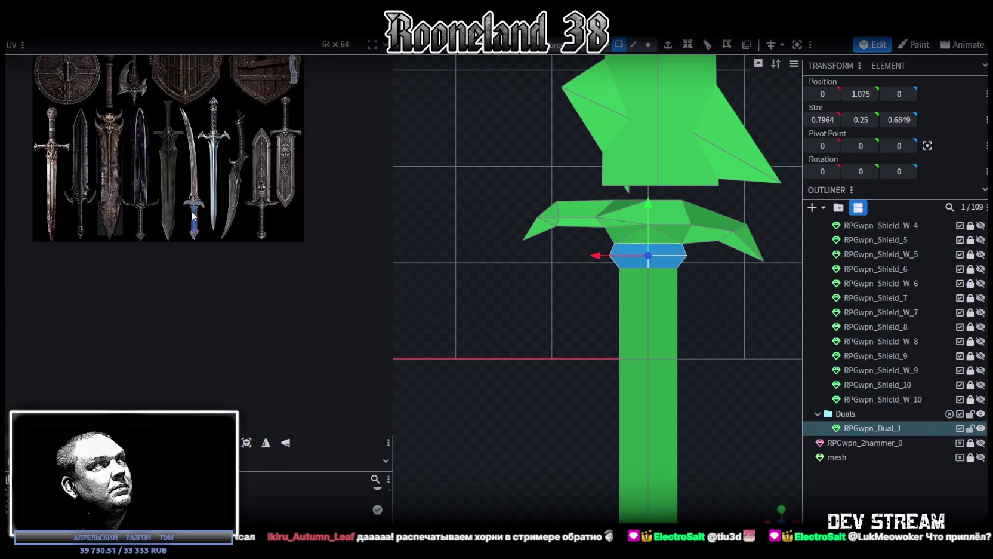
scroll(291, 381, "down", 2)
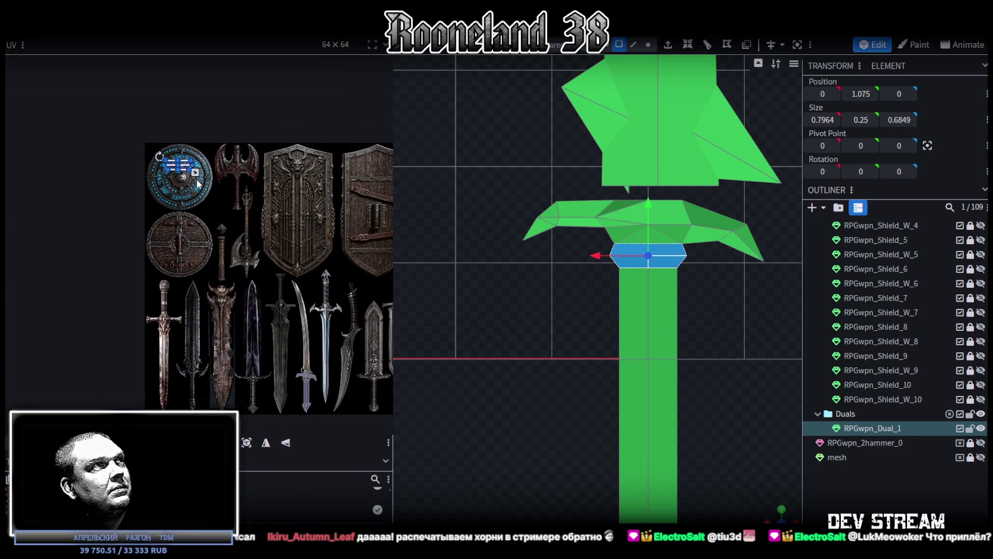
Move the collar face's UV onto the sword hilt and shrink it.
left_click_drag(187, 170, 214, 201)
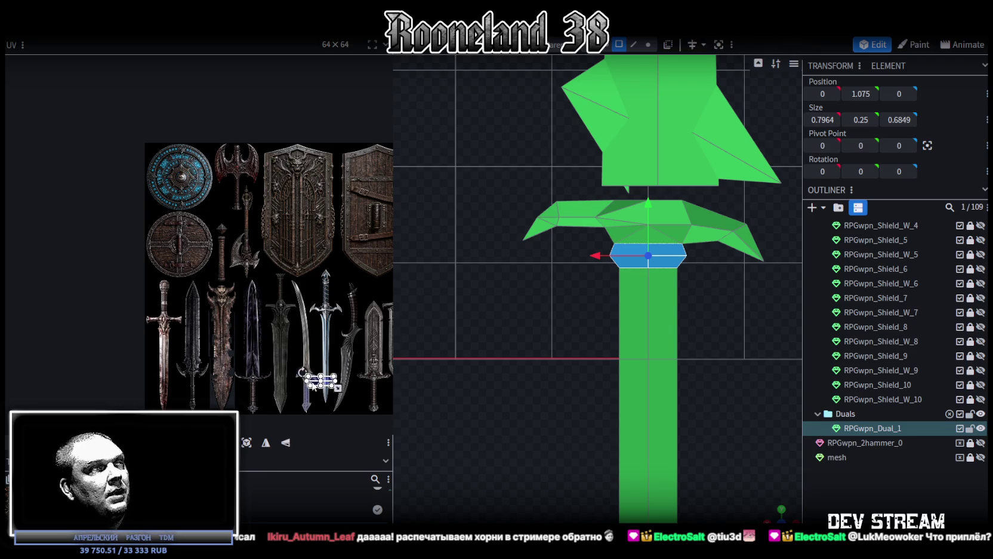
scroll(314, 385, "up", 4)
scroll(262, 310, "up", 4)
left_click(229, 276)
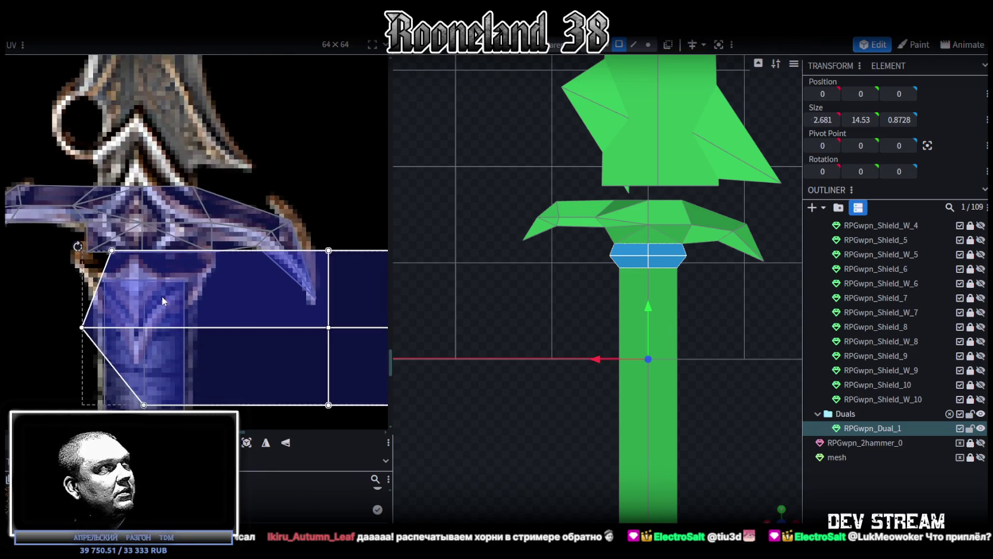
scroll(162, 298, "down", 4)
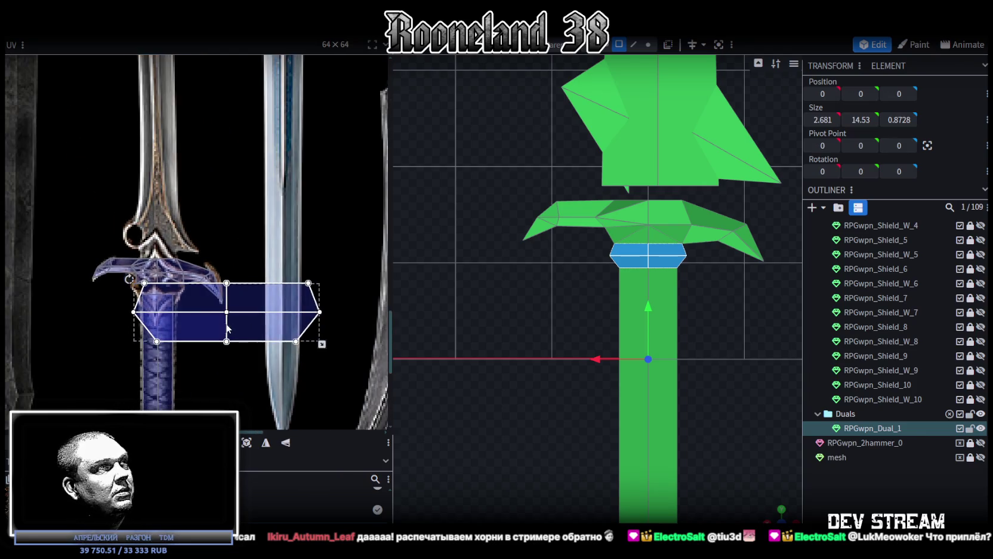
left_click_drag(322, 345, 177, 307)
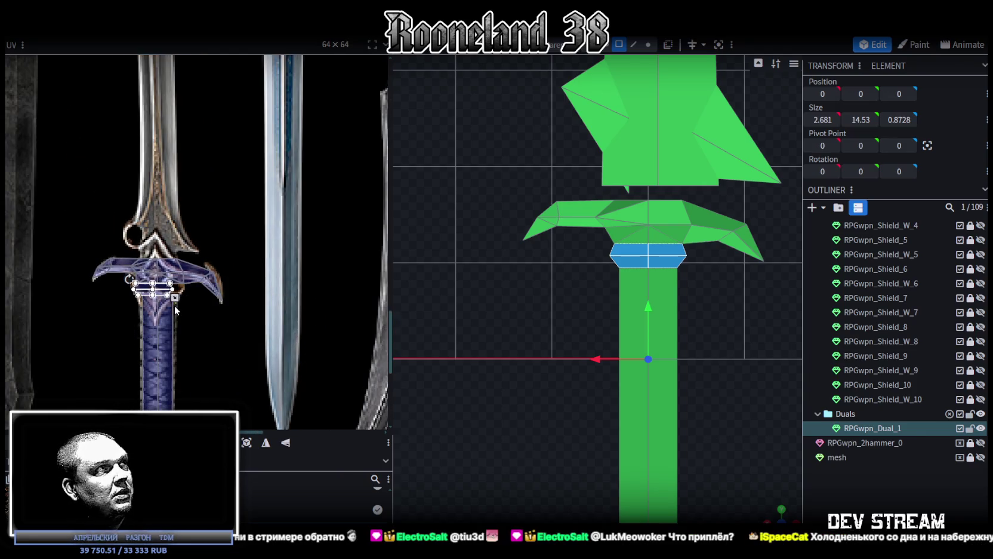
Reshape the collar UV wider and shorter to cover the ornate hilt band.
scroll(174, 305, "up", 5)
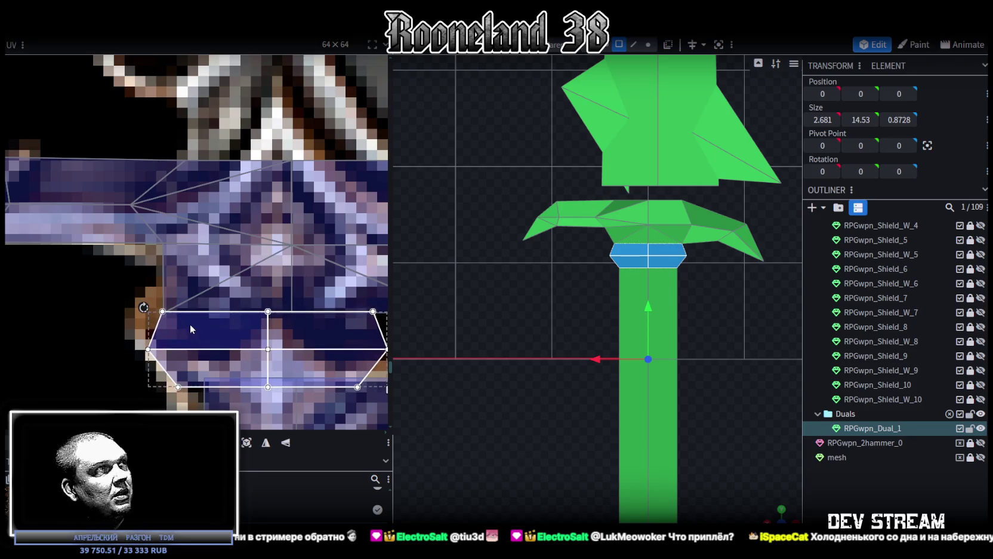
scroll(190, 325, "down", 3)
scroll(251, 345, "up", 1)
scroll(207, 299, "up", 2)
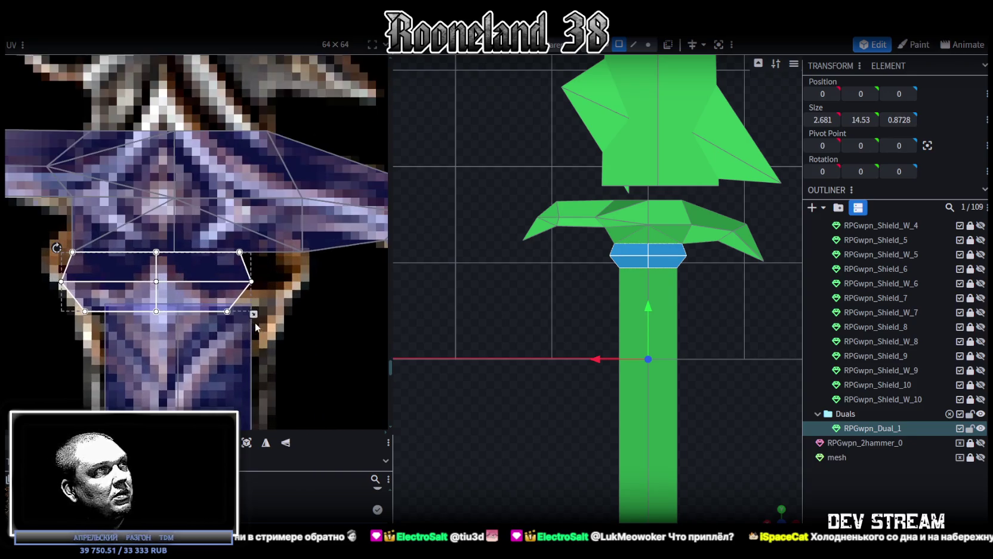
mouse_move(253, 314)
left_mouse_down()
mouse_move(270, 296)
mouse_move(278, 305)
left_mouse_up()
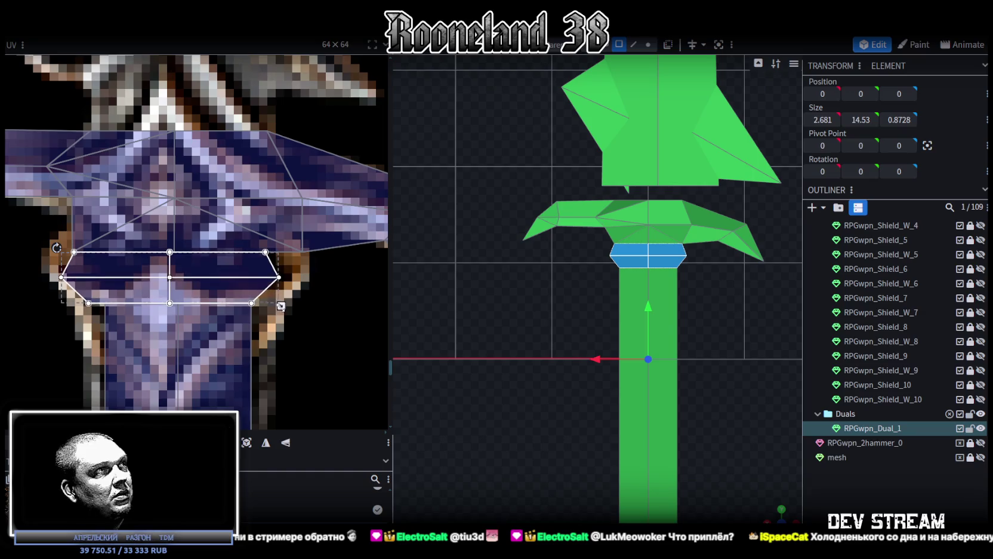
left_click_drag(289, 306, 299, 306)
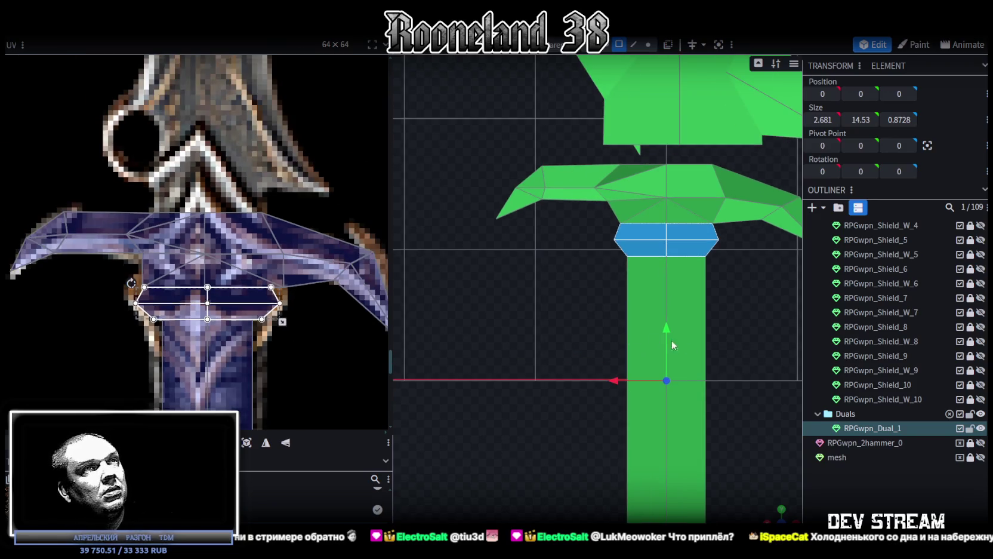
left_click(710, 373)
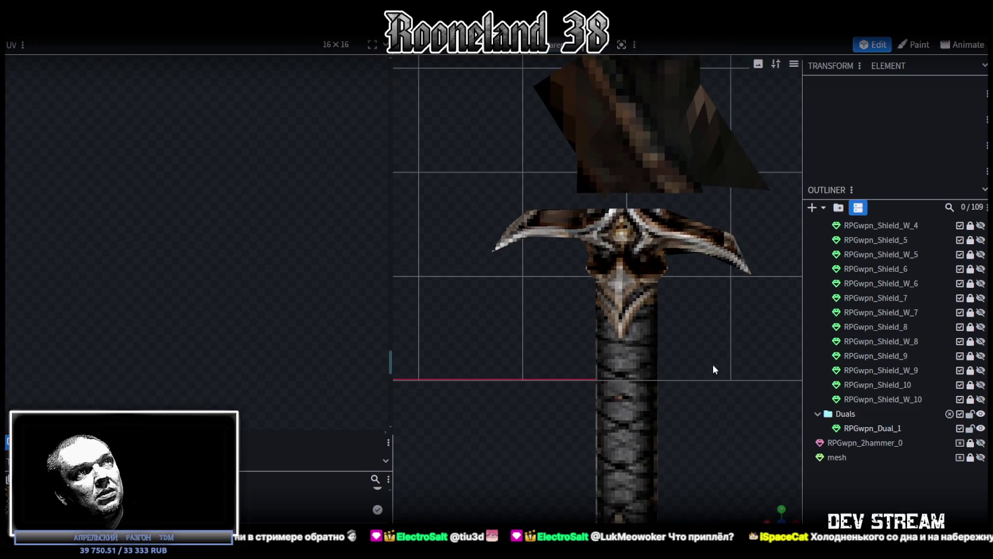
Return to a textured perspective view and select the RPGwpn_Dual_1 mesh.
key("KP_5")
key("z")
key("z")
key("z")
key("z")
mouse_move(716, 399)
left_mouse_down()
mouse_move(656, 410)
mouse_move(604, 204)
left_mouse_up()
left_click(603, 203)
scroll(703, 400, "down", 2)
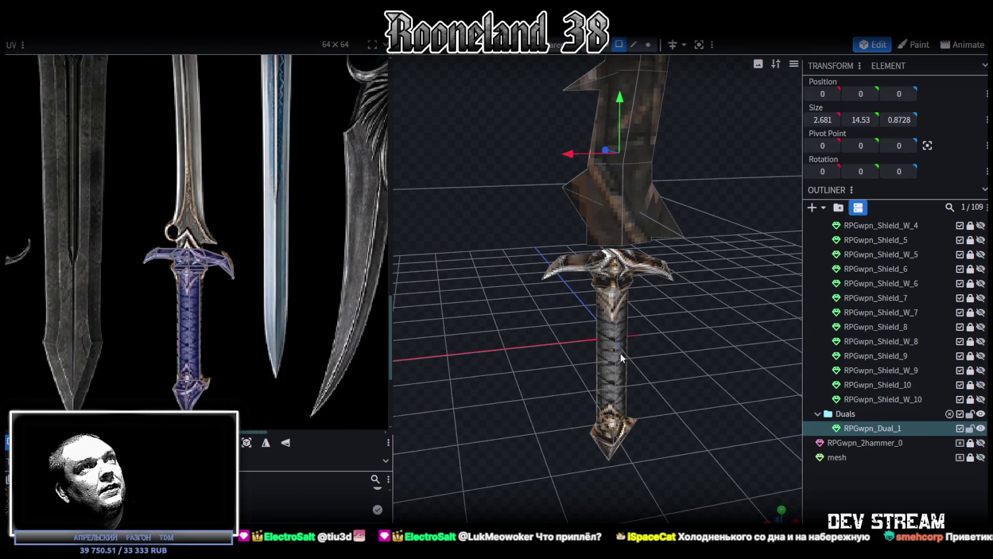
scroll(620, 354, "up", 3)
scroll(247, 239, "down", 2)
scroll(247, 239, "up", 2)
mouse_move(616, 330)
left_mouse_down()
mouse_move(632, 275)
mouse_move(629, 346)
mouse_move(643, 344)
left_mouse_up()
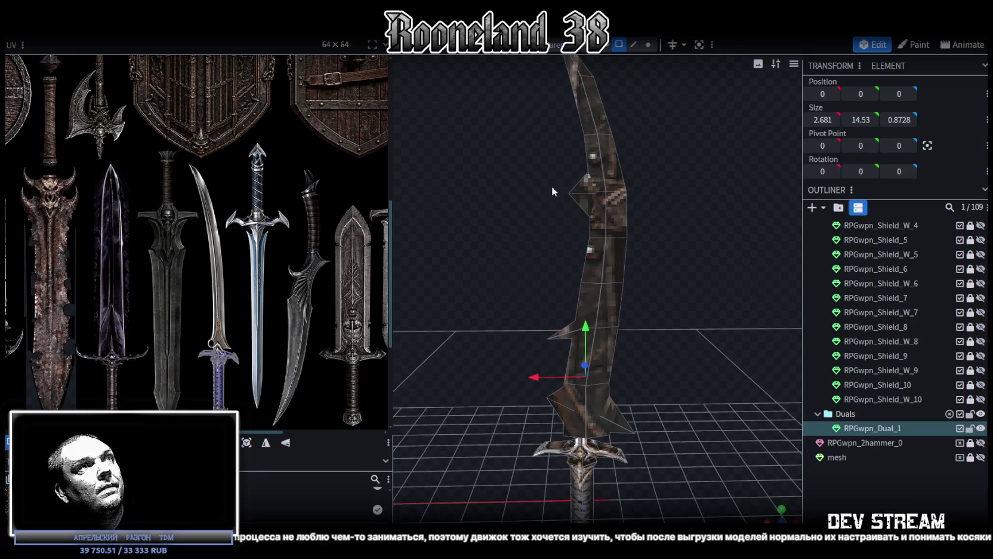
Clear the face selection, then box-select all faces of the curved blade.
left_click(556, 358)
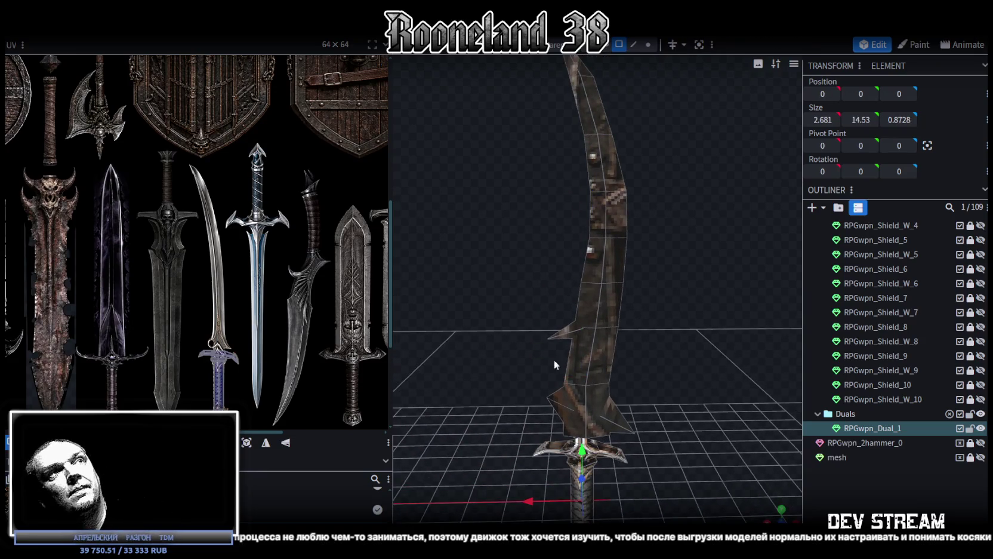
left_click(555, 342)
mouse_move(661, 171)
left_mouse_down()
mouse_move(658, 304)
mouse_move(632, 299)
mouse_move(634, 56)
left_mouse_up()
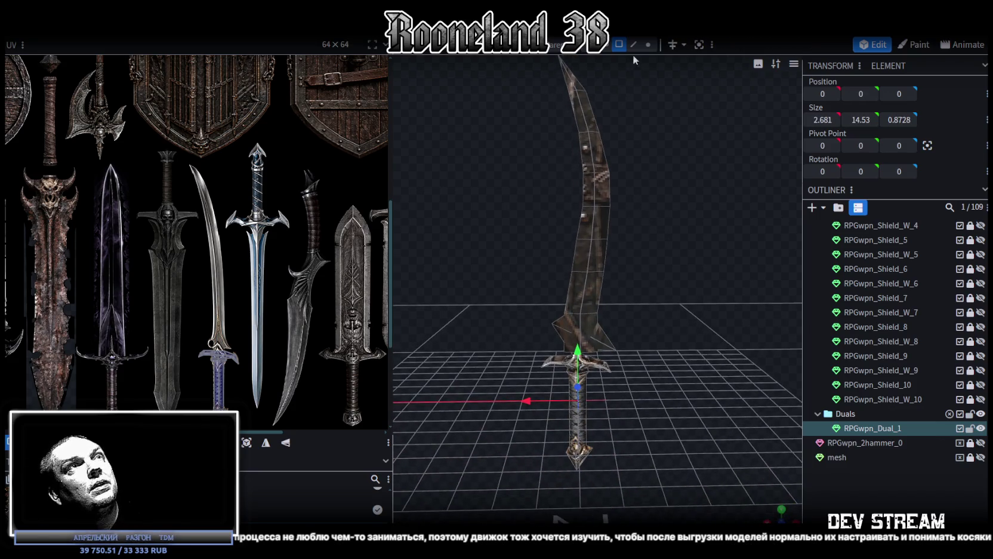
mouse_move(552, 200)
left_mouse_down()
mouse_move(617, 301)
mouse_move(634, 285)
left_mouse_up()
mouse_move(508, 88)
left_mouse_down("ctrl")
mouse_move(658, 293)
mouse_move(673, 332)
mouse_move(490, 303)
mouse_move(439, 344)
mouse_move(648, 389)
mouse_move(797, 516)
left_mouse_up("ctrl")
scroll(490, 303, "up", 5)
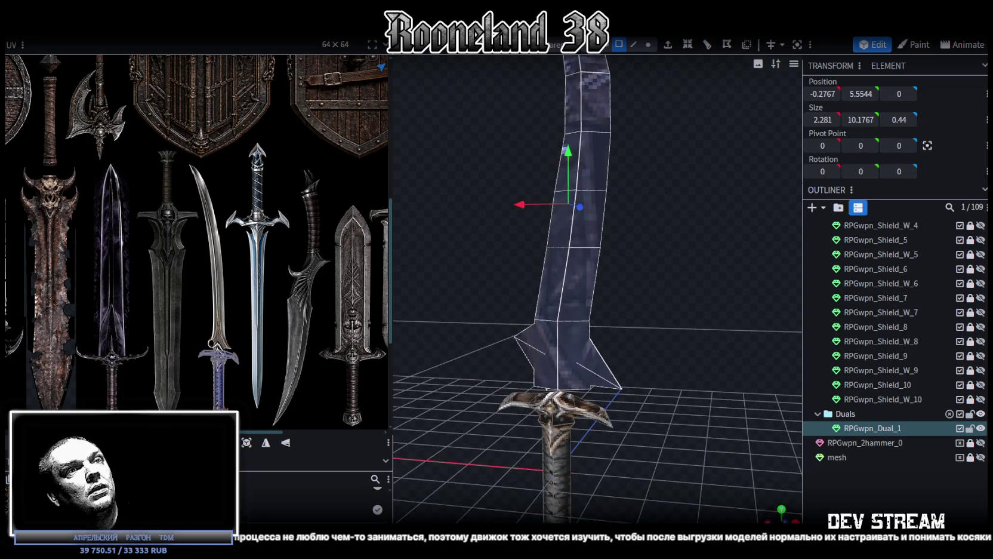
Project the blade's UVs from a straight side view of the sword.
left_click(795, 518)
scroll(686, 410, "down", 3)
scroll(586, 333, "down", 2)
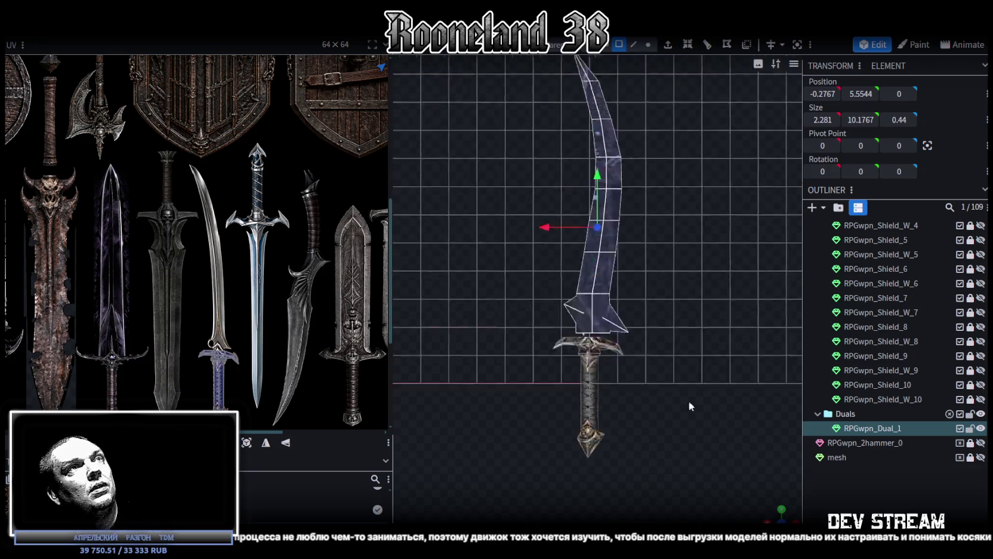
left_click(245, 443)
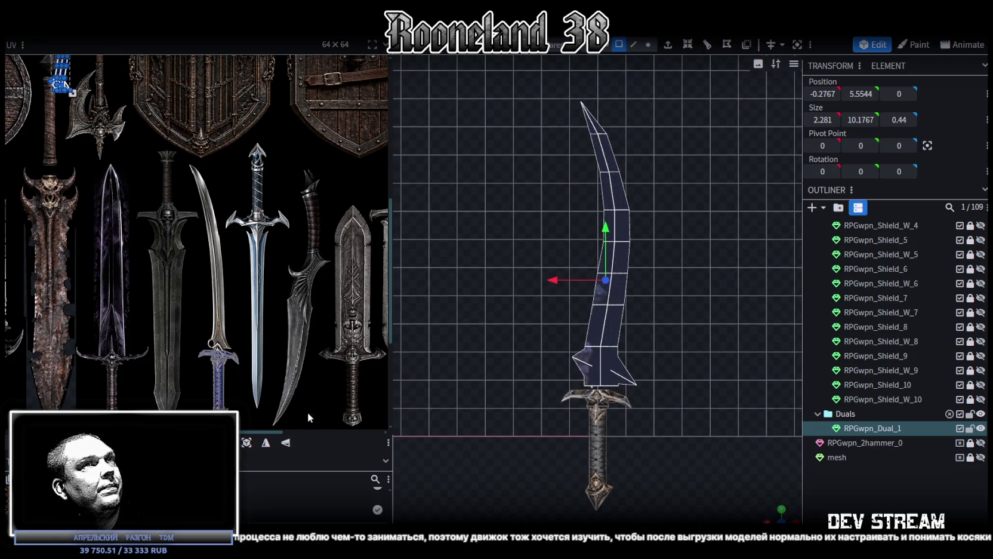
scroll(158, 200, "down", 3)
scroll(114, 149, "up", 4)
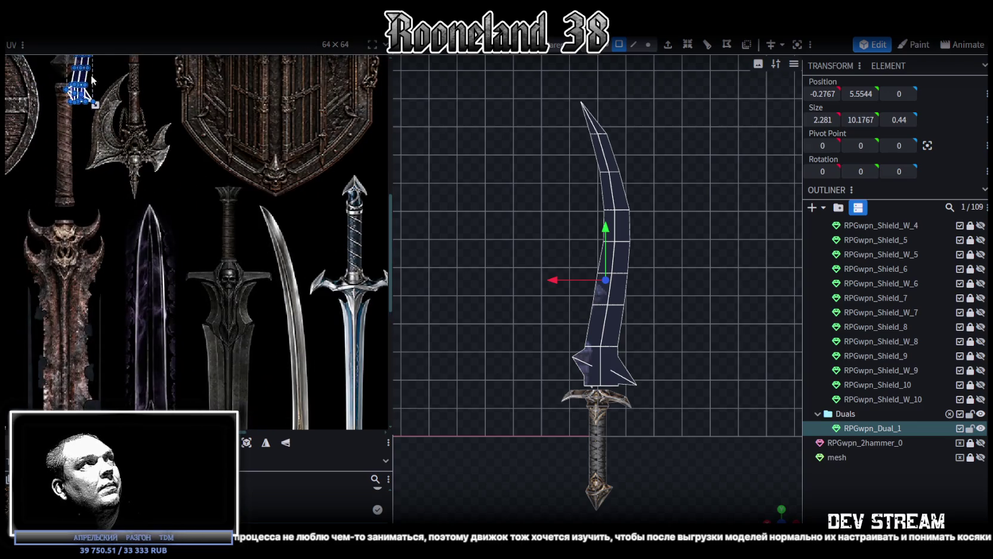
Move the blade UV island onto the curved saber in the texture.
left_click_drag(110, 118, 257, 248)
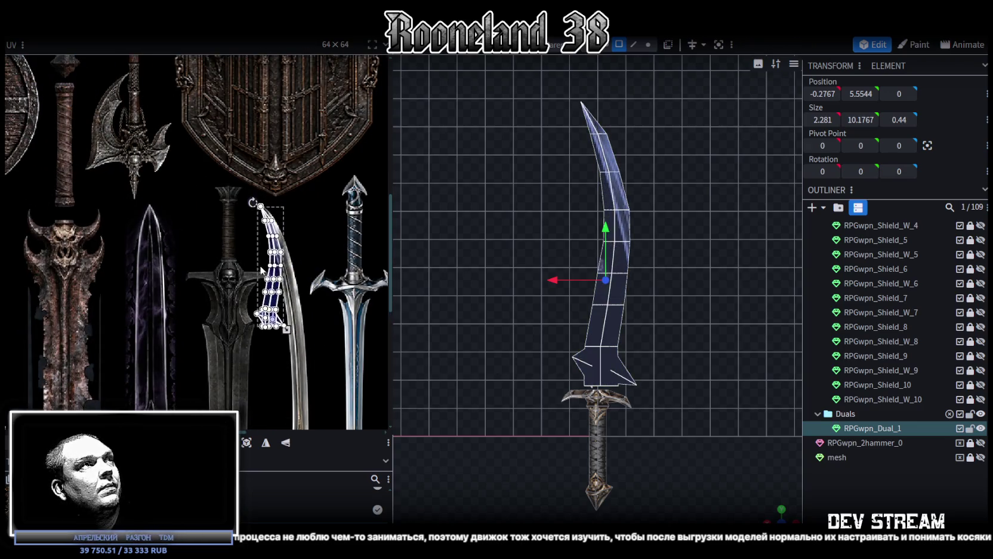
scroll(258, 247, "up", 3)
middle_click_drag(257, 247, 268, 250)
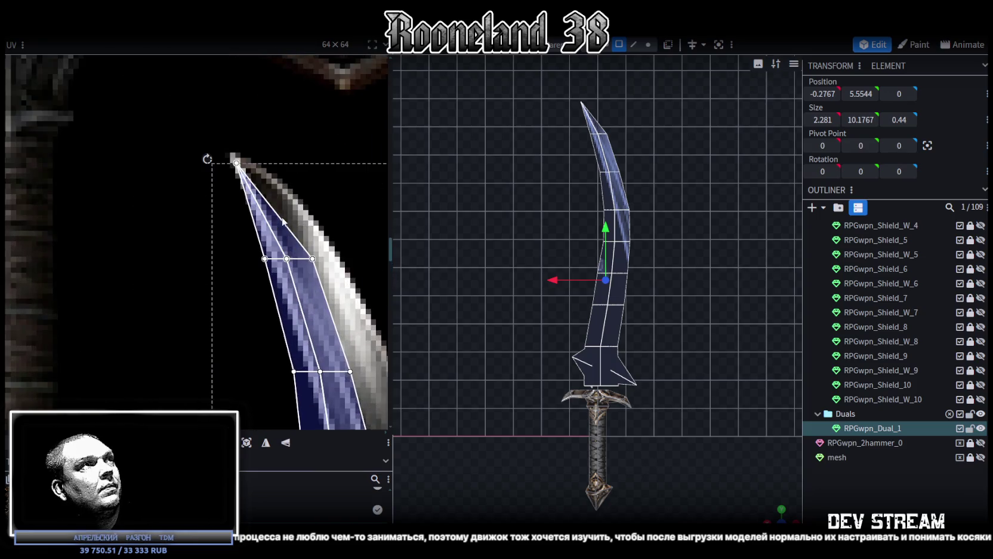
scroll(289, 243, "up", 3)
scroll(298, 214, "down", 2)
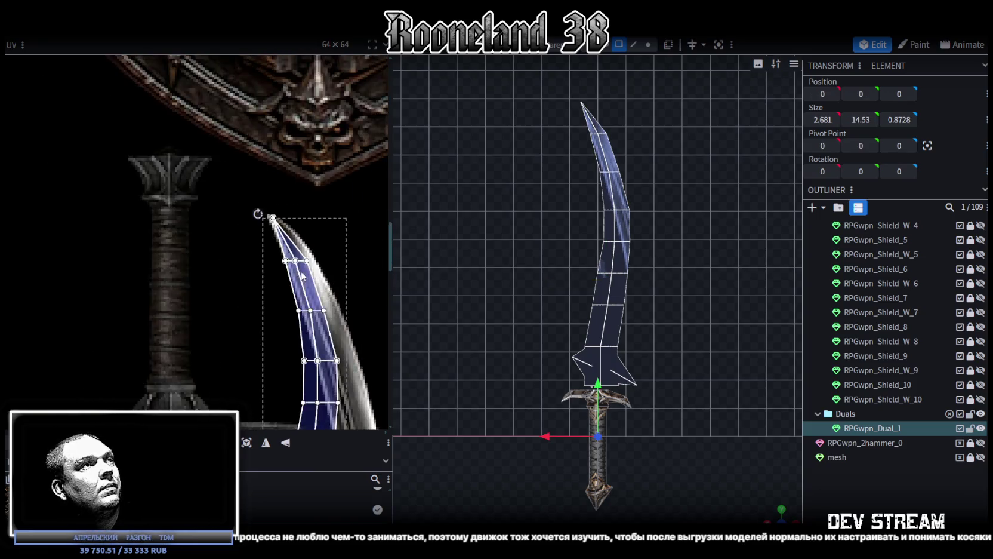
scroll(310, 186, "down", 2)
middle_click_drag(309, 185, 288, 173)
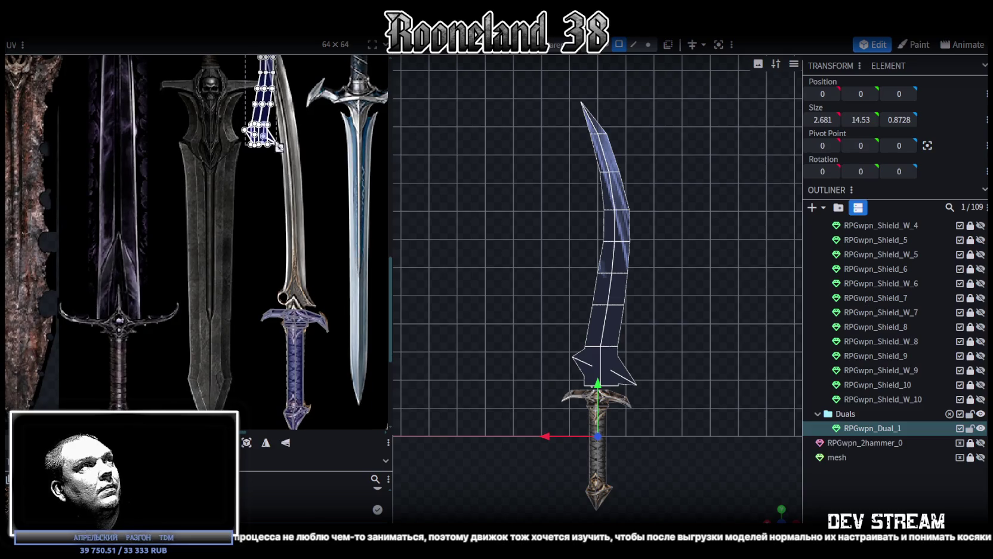
Resize the UV island to cover the curved blade texture and align it with the guard.
left_click_drag(279, 147, 318, 226)
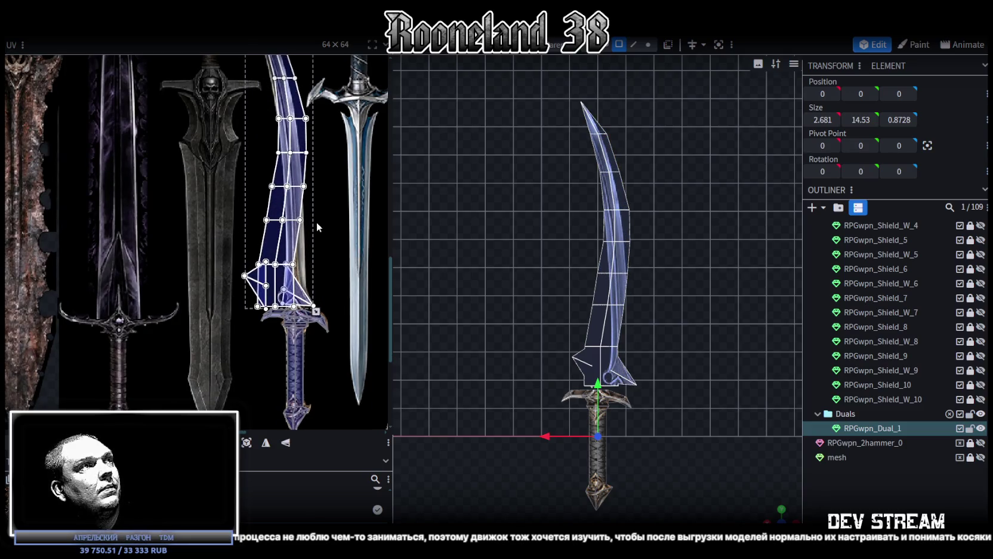
scroll(306, 233, "up", 2)
scroll(290, 265, "up", 1)
middle_click_drag(330, 296, 337, 268)
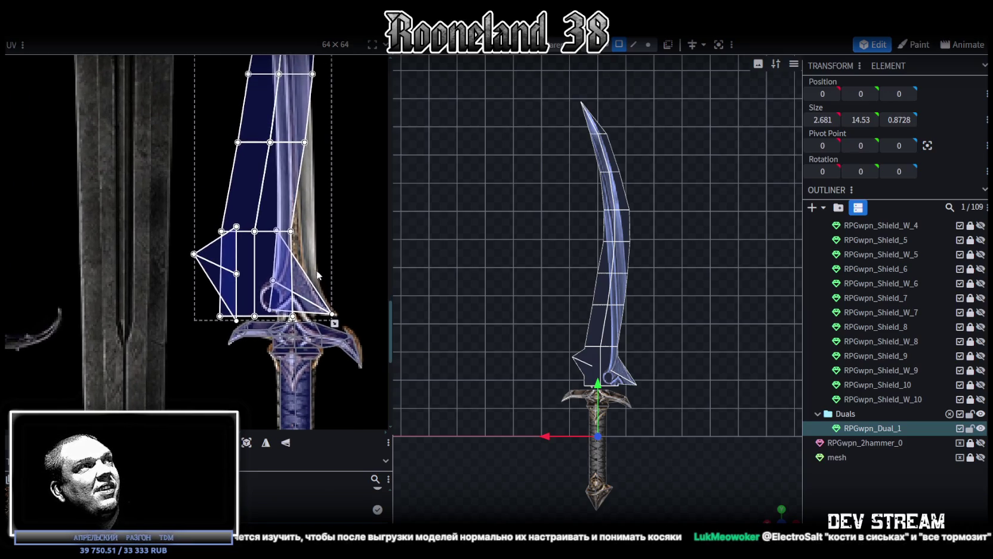
left_click_drag(335, 323, 287, 162)
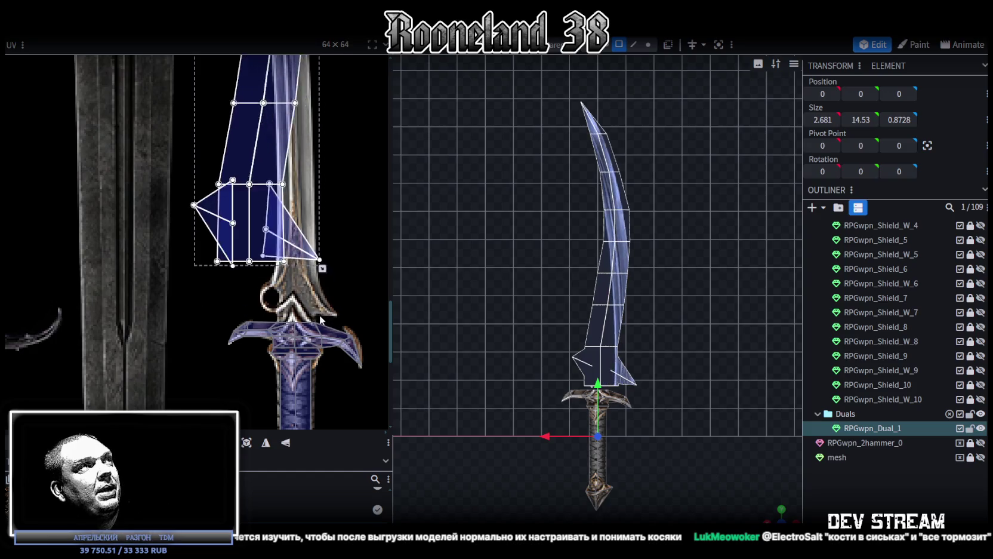
scroll(305, 253, "down", 2)
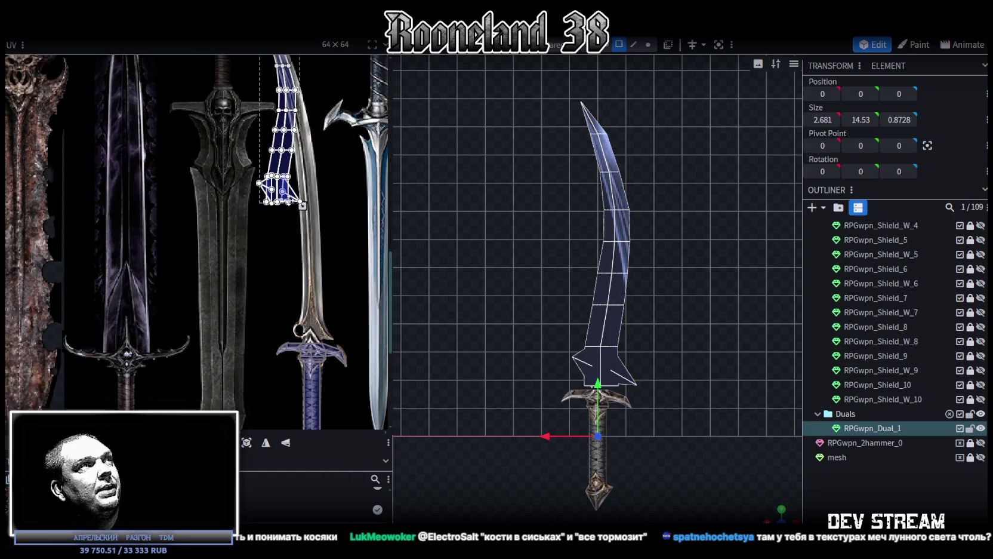
left_click_drag(285, 168, 322, 316)
scroll(322, 316, "up", 3)
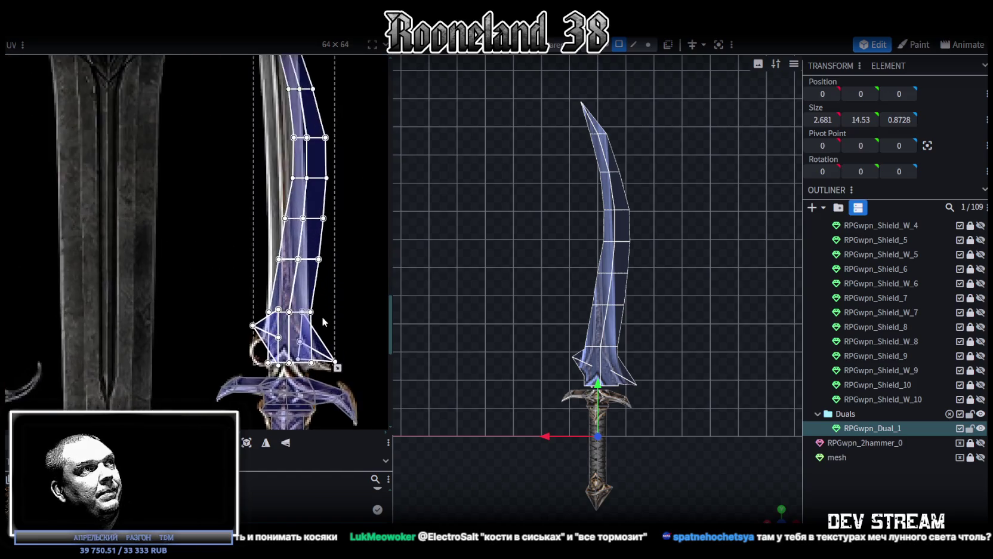
scroll(345, 273, "down", 2)
left_click_drag(295, 297, 295, 298)
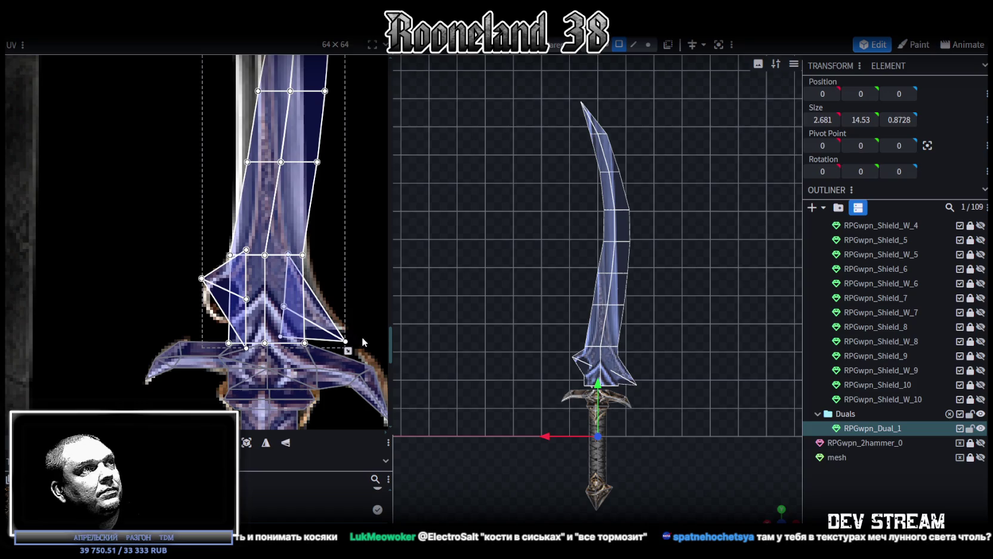
scroll(284, 309, "up", 2)
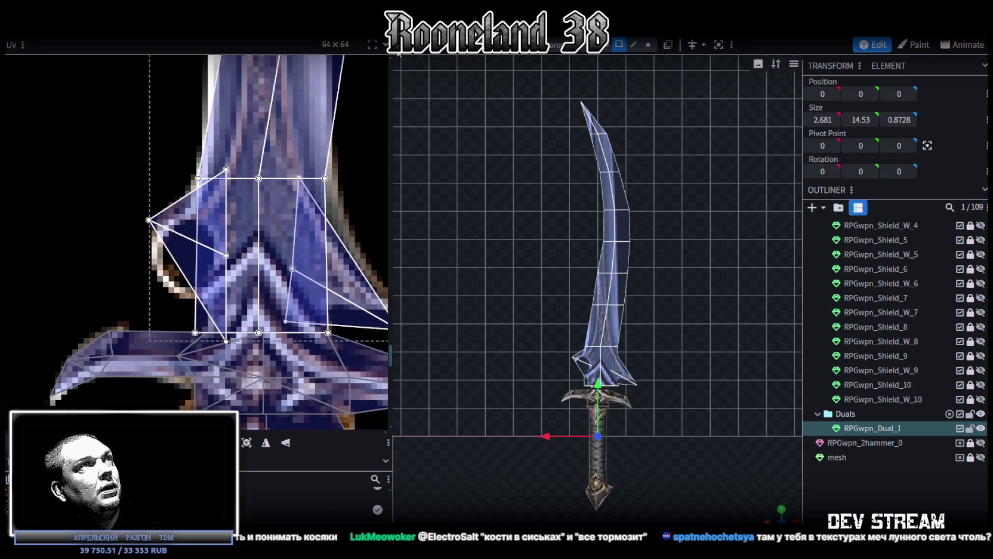
Drag the left spike triangle's outer UV point onto the guard edge.
left_click(190, 252)
left_click_drag(149, 219, 154, 242)
scroll(519, 361, "up", 3)
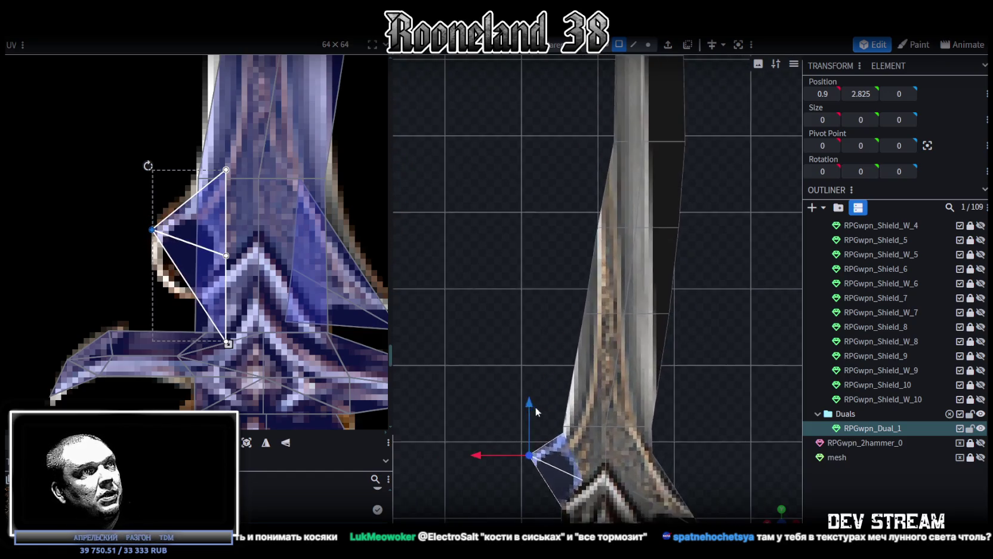
Shift the right spike face's UV mapping up on the texture.
scroll(543, 367, "up", 2)
mouse_move(570, 394)
right_mouse_down()
mouse_move(607, 299)
mouse_move(592, 205)
right_mouse_up()
scroll(622, 250, "down", 2)
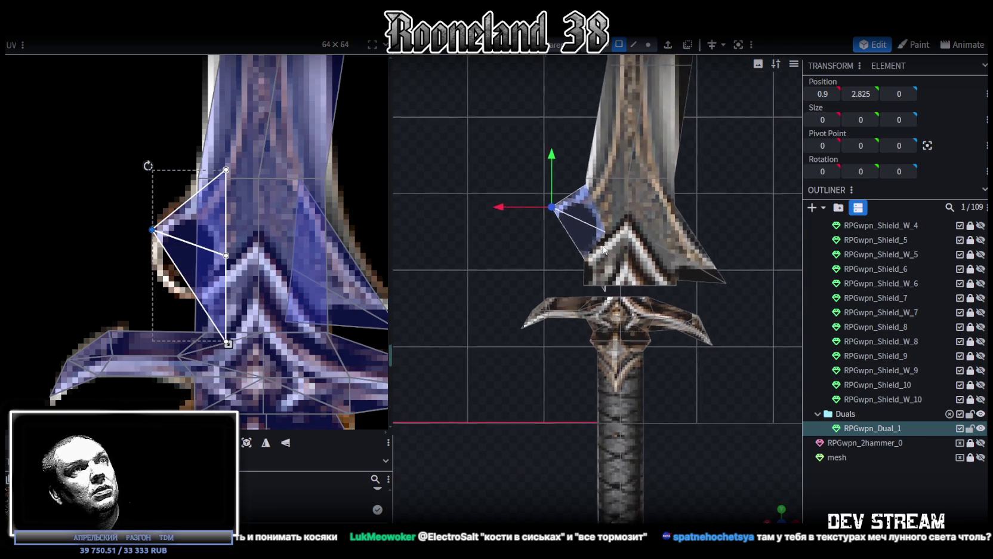
middle_click_drag(320, 247, 183, 245)
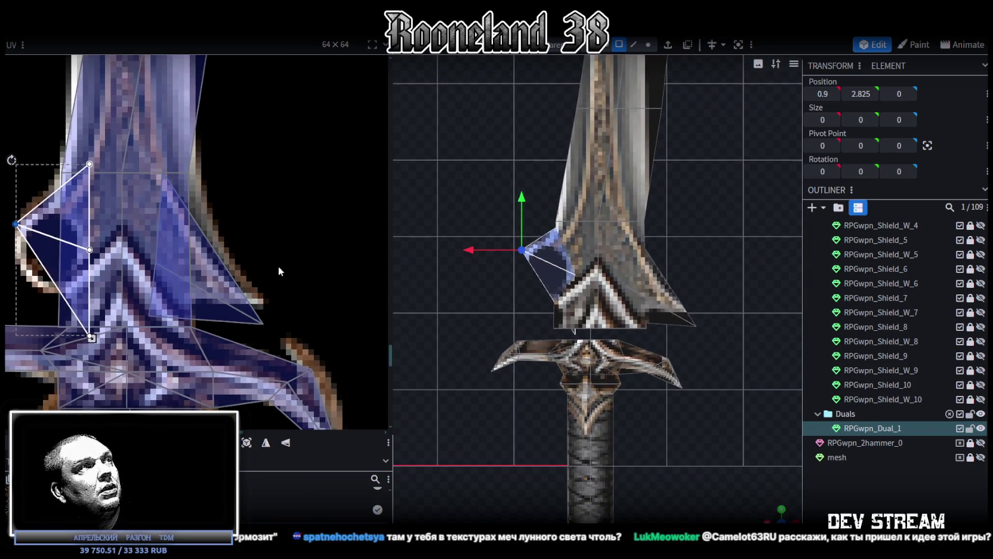
left_click(214, 299)
left_click_drag(214, 299, 212, 281)
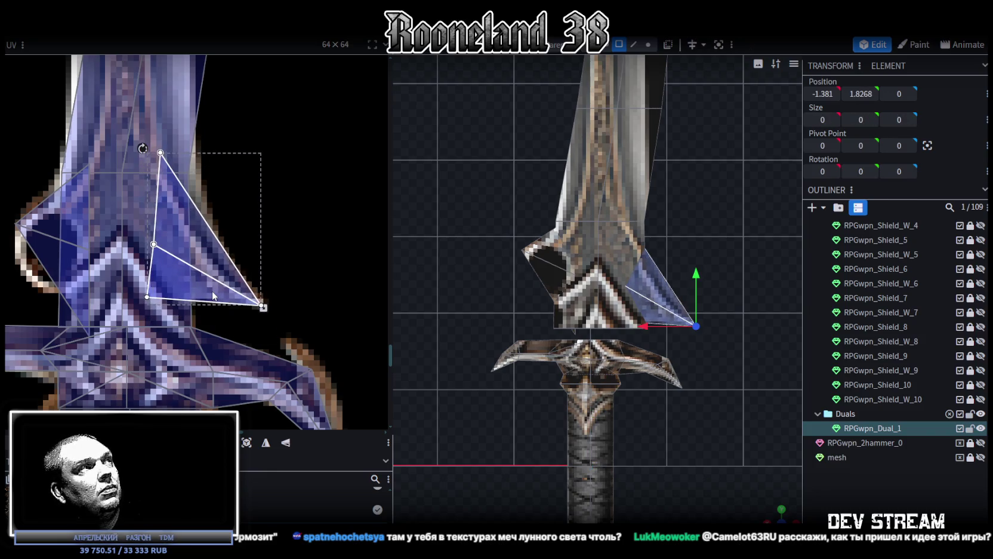
scroll(740, 271, "up", 2)
Raise the spike face slightly on the model, then box-select all blade faces.
left_click(645, 241)
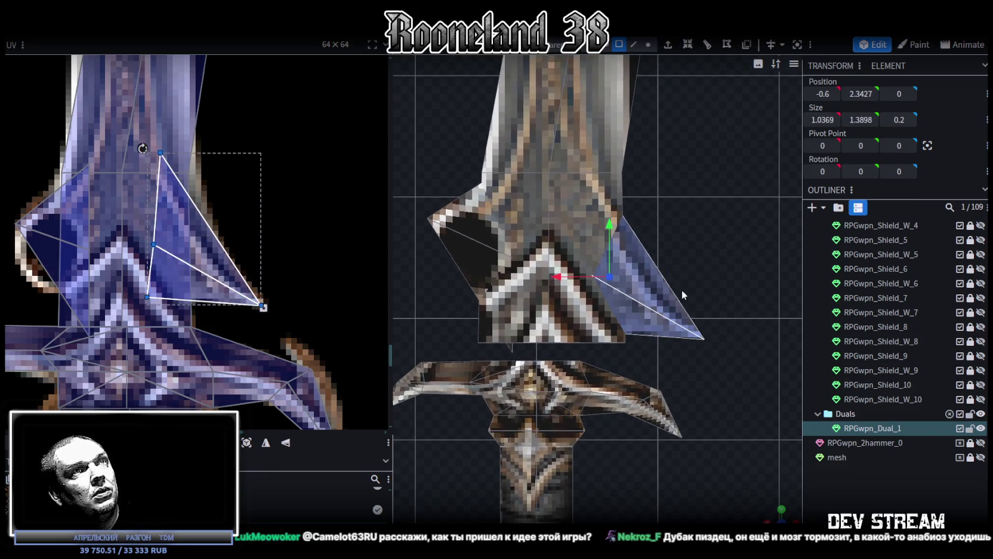
left_click_drag(610, 228, 609, 221)
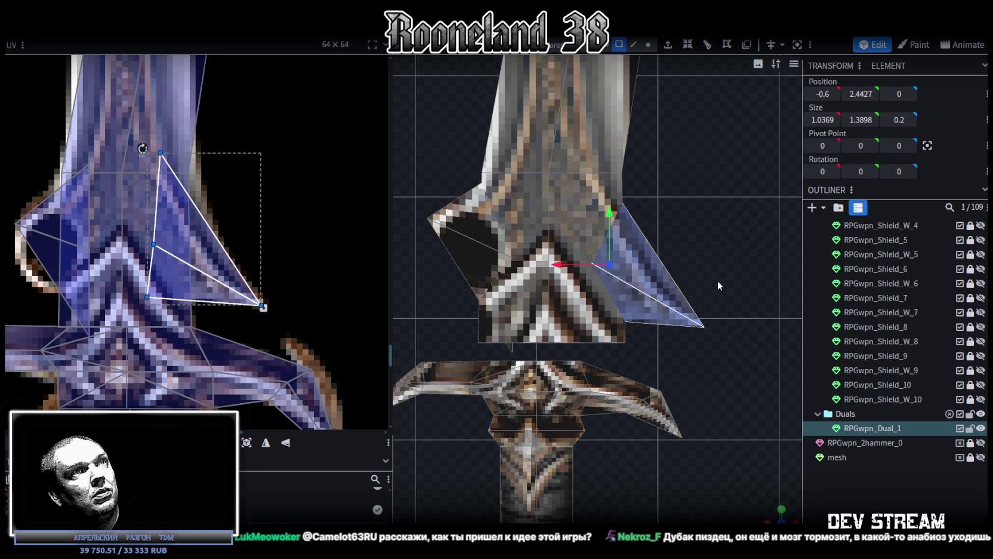
scroll(717, 281, "down", 5)
left_click_drag(673, 299, 661, 280)
scroll(661, 281, "down", 3)
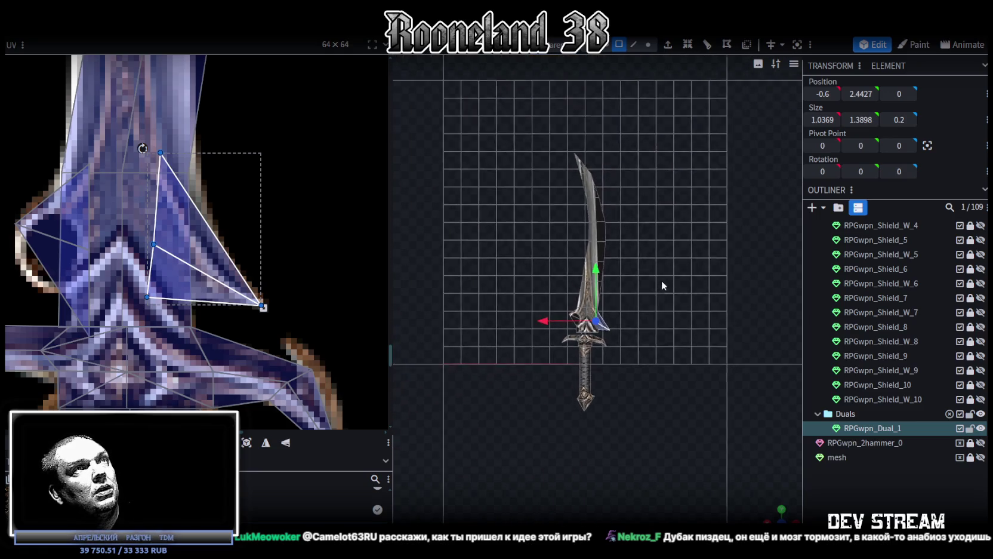
scroll(644, 286, "up", 3)
left_click_drag(498, 96, 702, 356)
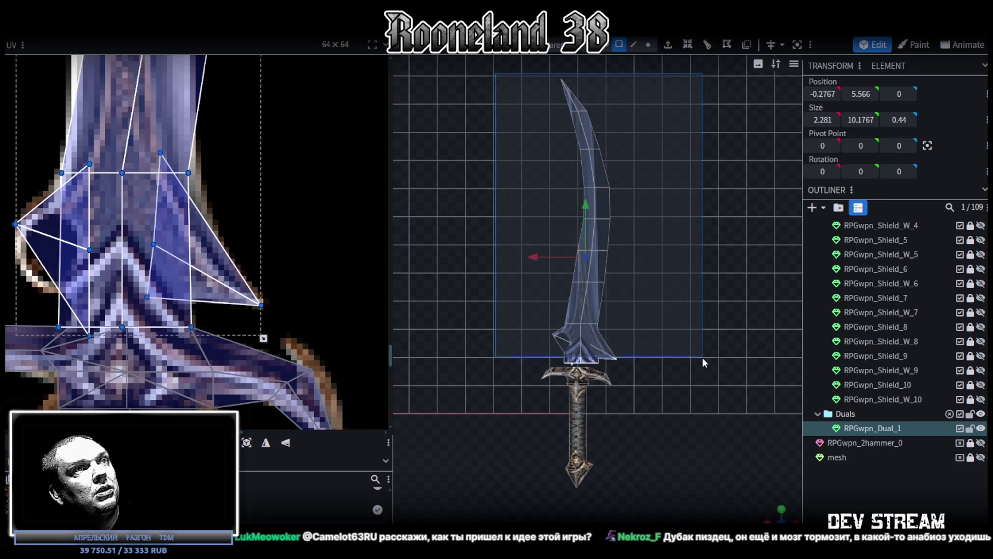
Select one blade face and move its bottom-left UV vertex to the right.
scroll(182, 211, "down", 3)
scroll(206, 149, "up", 3)
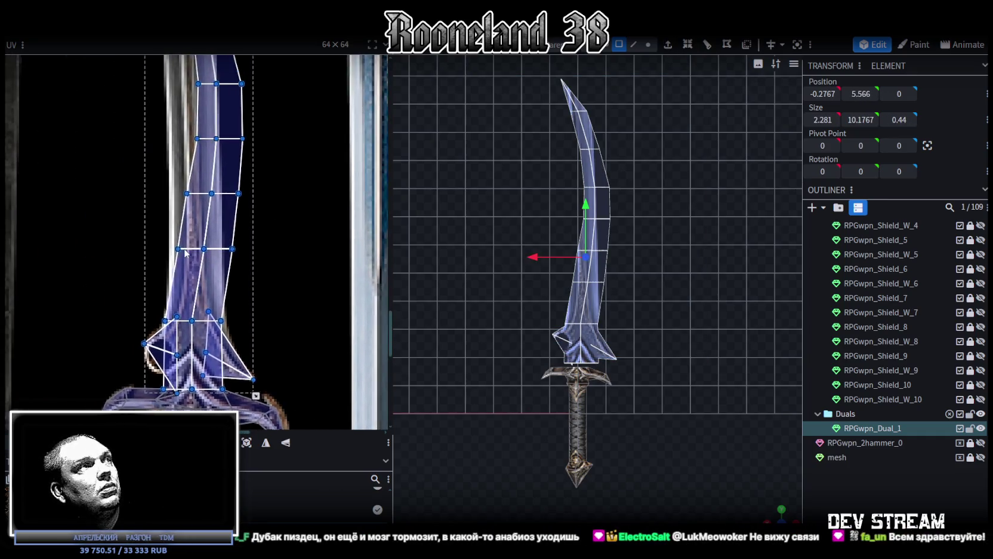
scroll(147, 222, "up", 2)
mouse_move(149, 224)
left_mouse_down()
mouse_move(266, 274)
mouse_move(291, 272)
mouse_move(134, 346)
left_mouse_up()
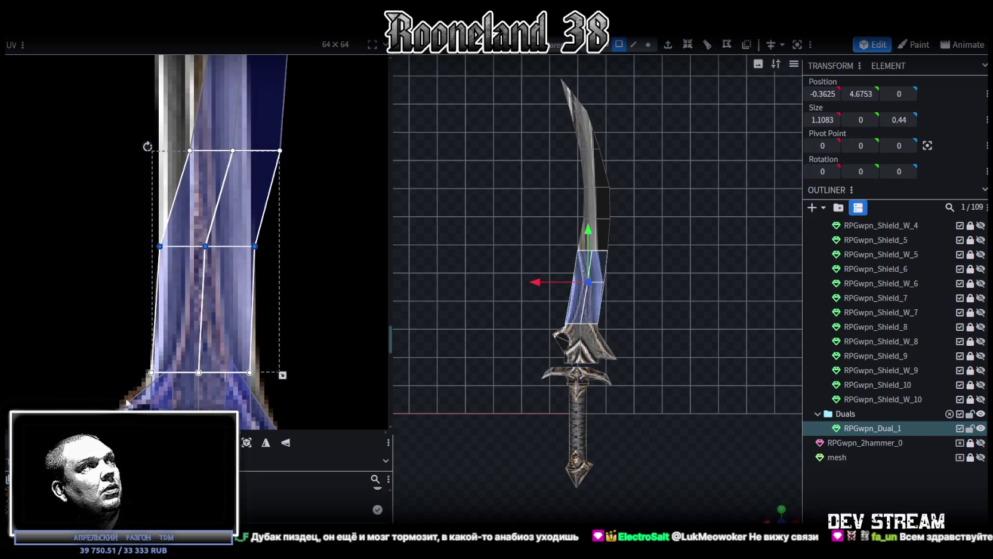
scroll(131, 370, "up", 2)
left_click_drag(182, 346, 202, 346)
scroll(97, 359, "down", 2)
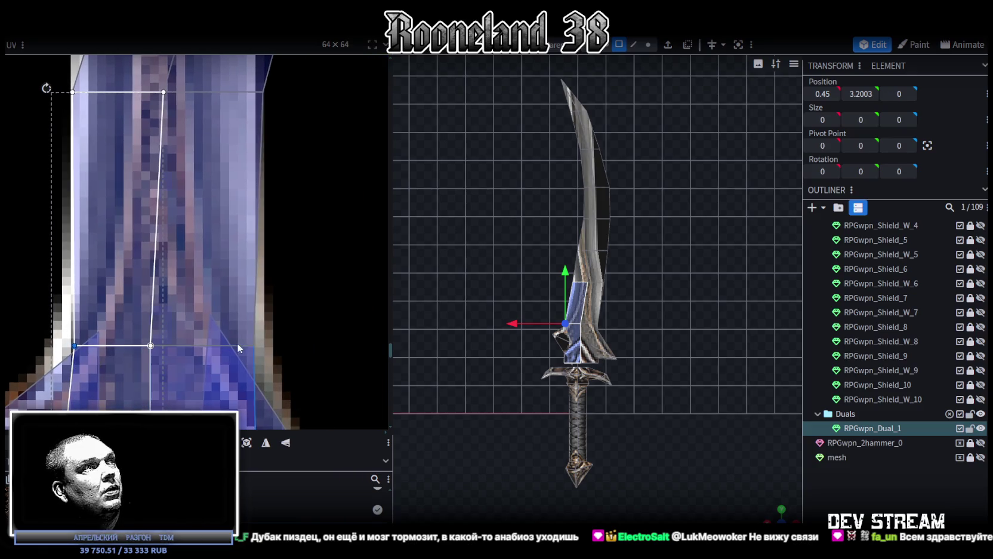
scroll(263, 318, "down", 1)
scroll(289, 359, "down", 1)
scroll(288, 358, "up", 2)
Select another face's middle row of UV vertices and nudge them left.
left_click(256, 262)
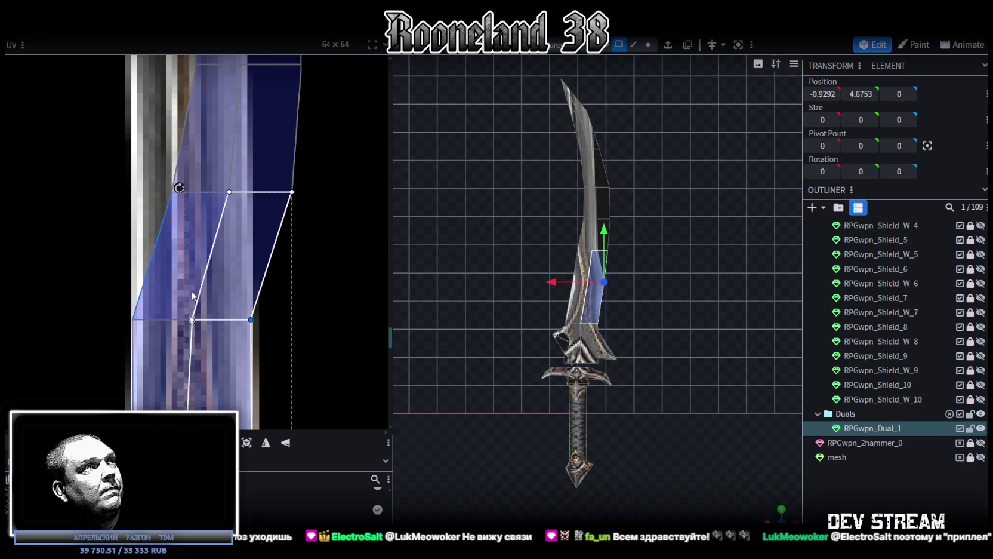
left_click_drag(193, 224, 384, 285)
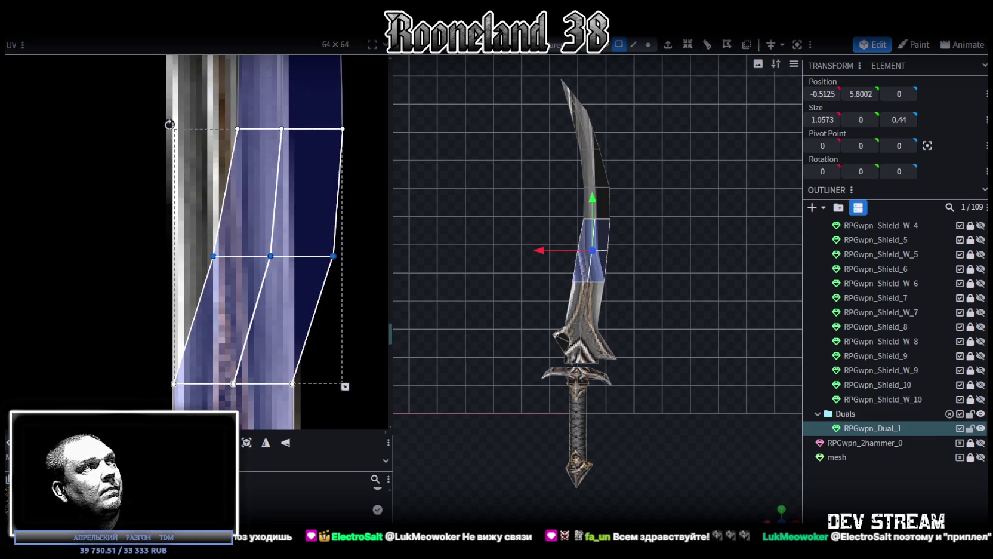
key("Left")
key("Left")
key("Left")
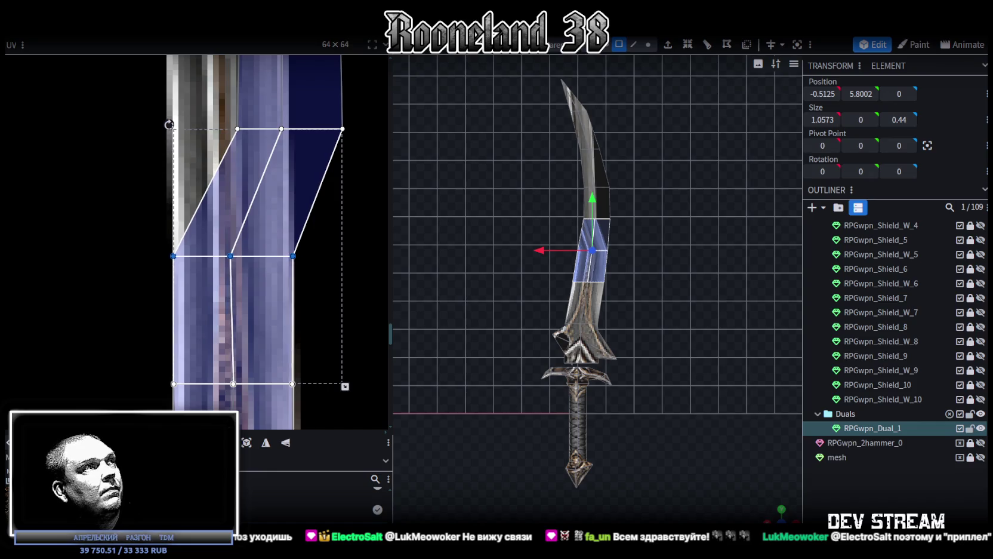
left_click(294, 254)
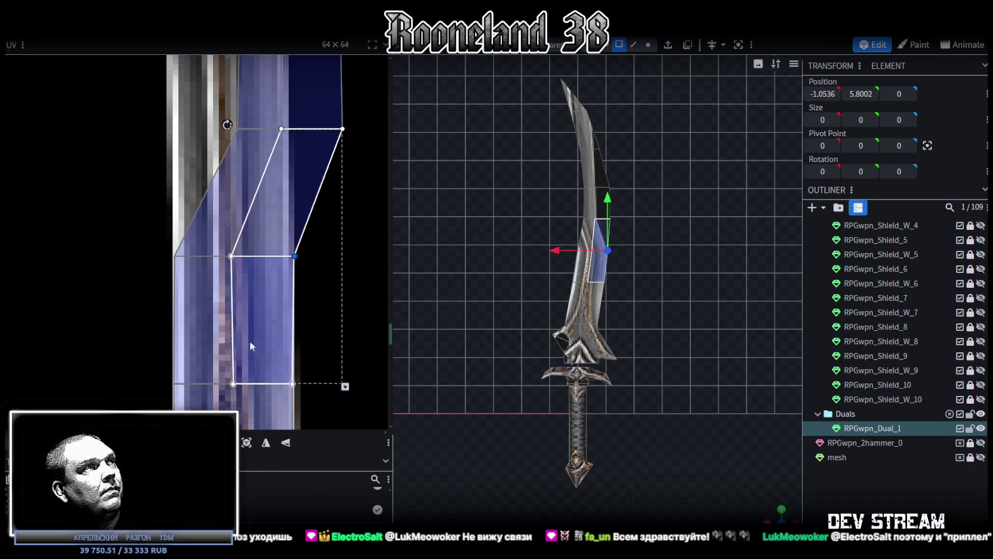
scroll(268, 337, "up", 2)
scroll(174, 388, "up", 2)
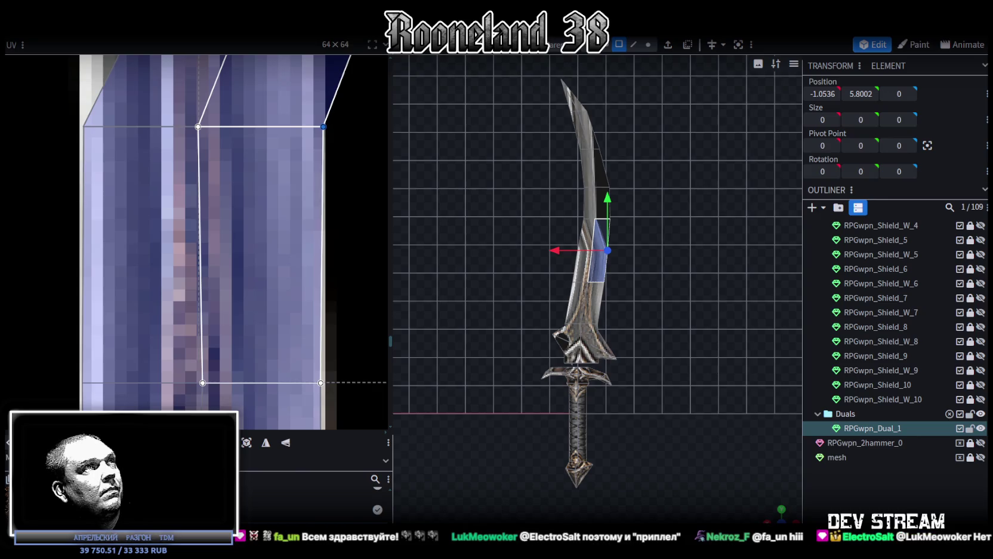
scroll(264, 283, "down", 3)
scroll(265, 280, "down", 2)
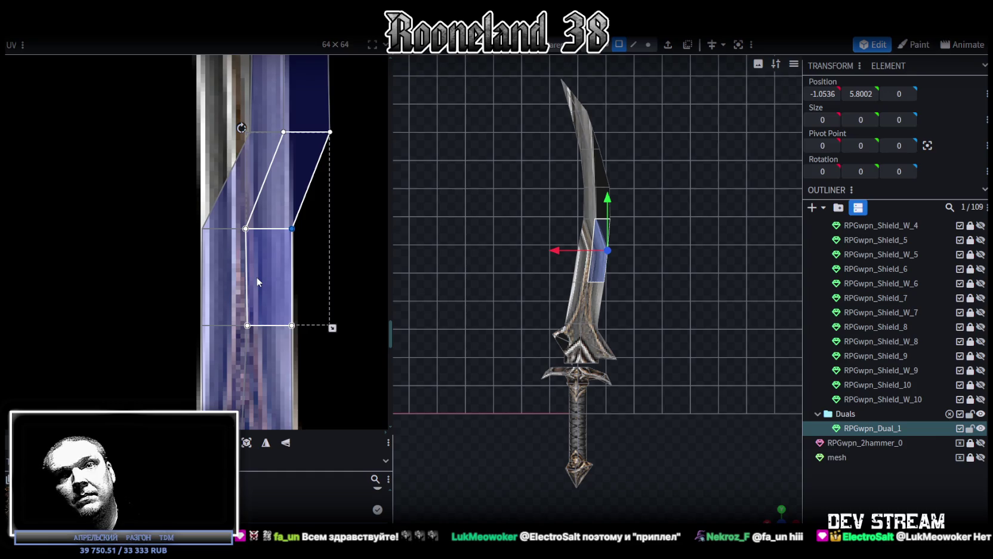
Slide the next row's three UV vertices left across the blade strip.
mouse_move(270, 255)
middle_mouse_down()
mouse_move(271, 310)
mouse_move(293, 349)
middle_mouse_up()
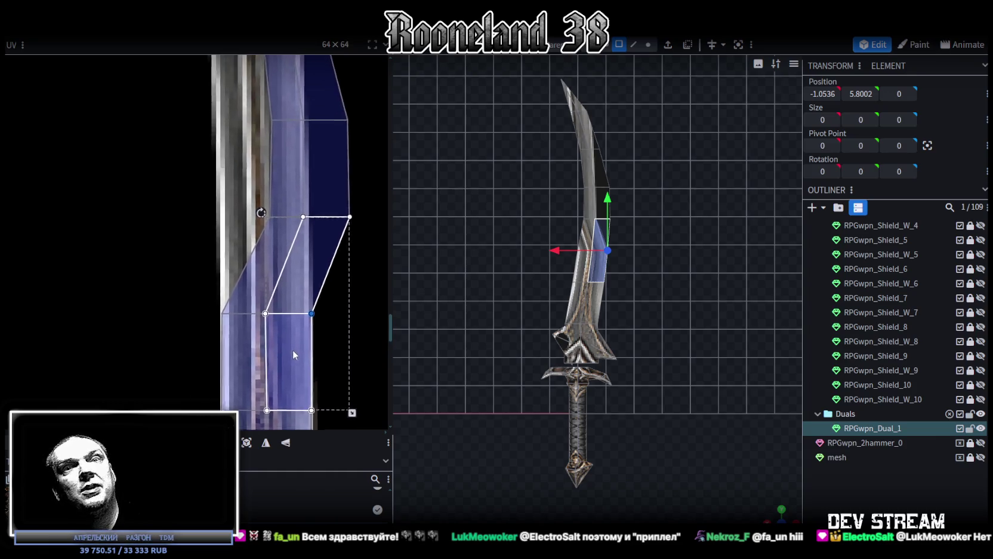
scroll(318, 292, "up", 1)
scroll(192, 198, "up", 1)
left_click_drag(193, 198, 380, 242)
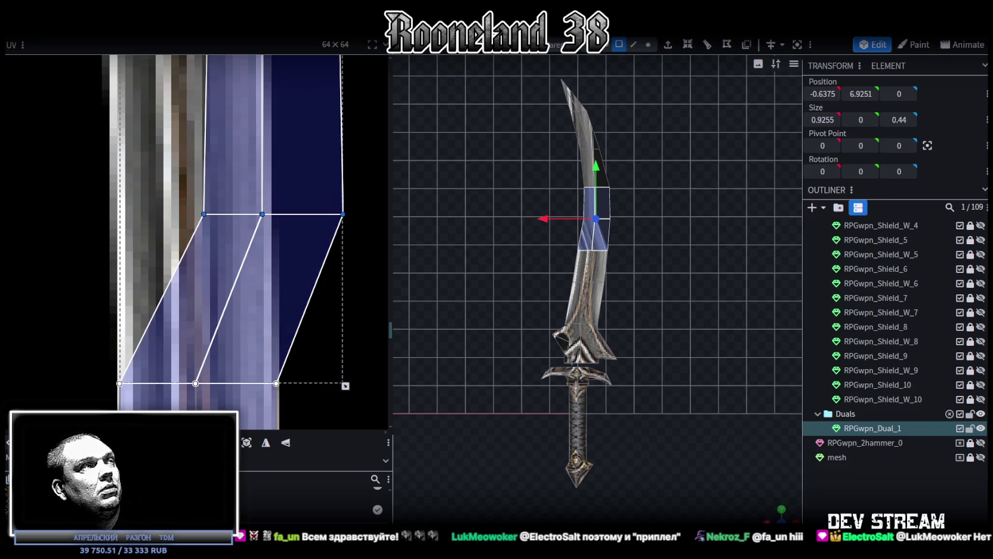
mouse_move(262, 213)
left_mouse_down()
mouse_move(179, 213)
mouse_move(195, 214)
left_mouse_up()
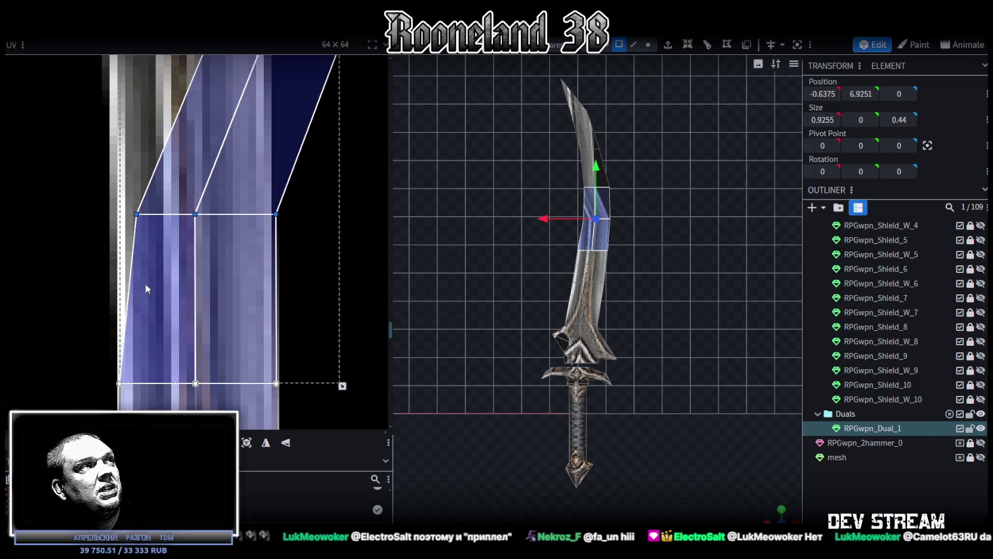
left_click_drag(96, 198, 148, 225)
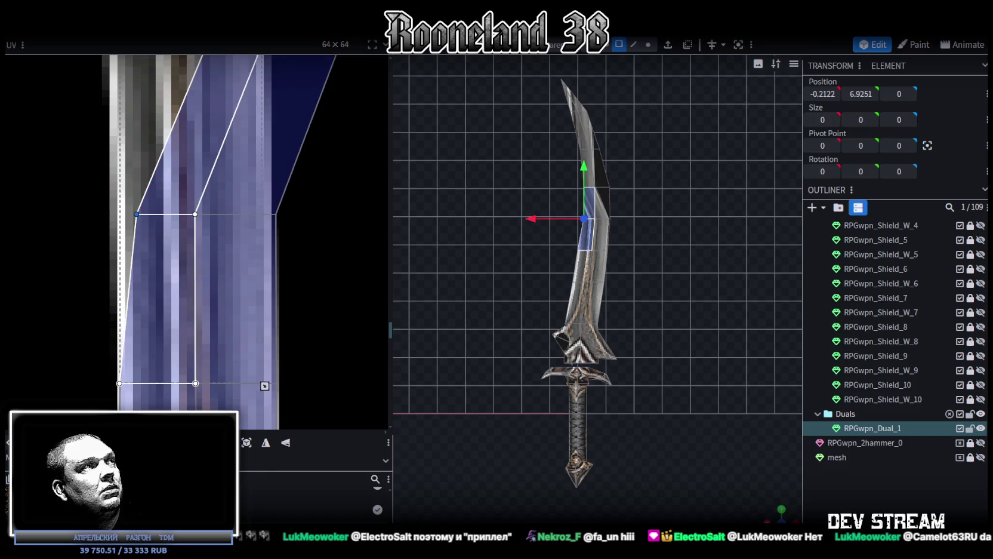
mouse_move(317, 268)
left_mouse_down()
mouse_move(278, 187)
mouse_move(265, 186)
mouse_move(271, 213)
left_mouse_up()
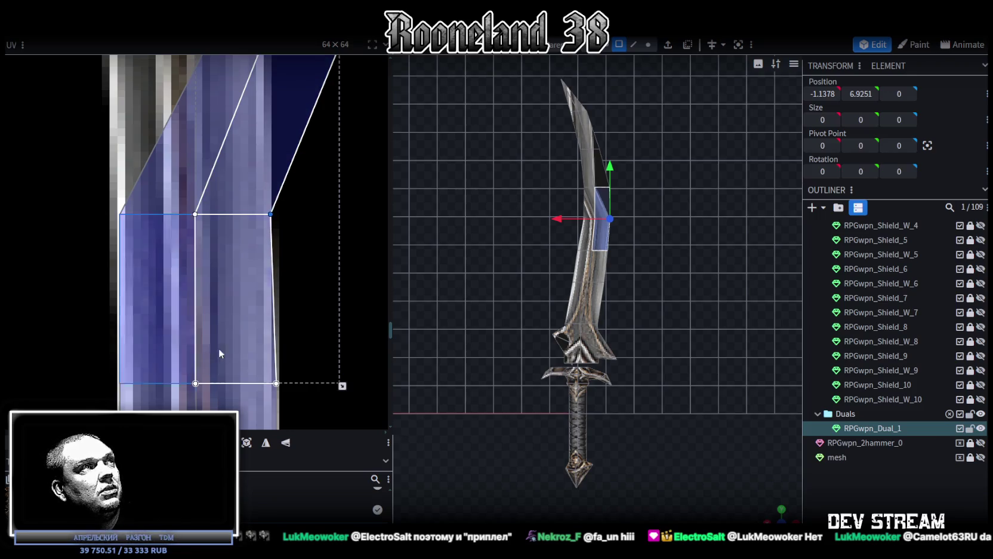
Fine-tune the remaining middle-row UV points left onto the blade texture.
scroll(240, 321, "down", 1)
scroll(275, 370, "down", 1)
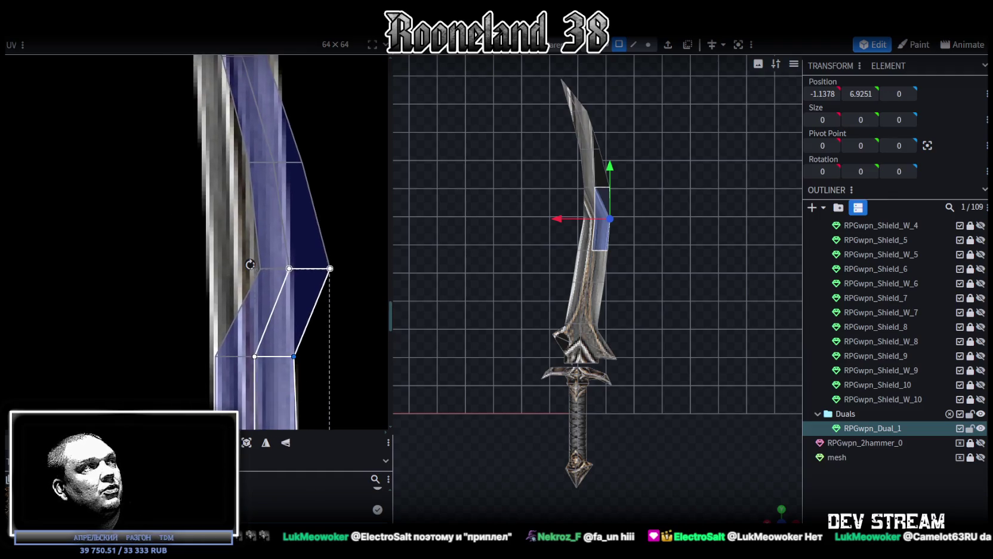
scroll(310, 301, "up", 2)
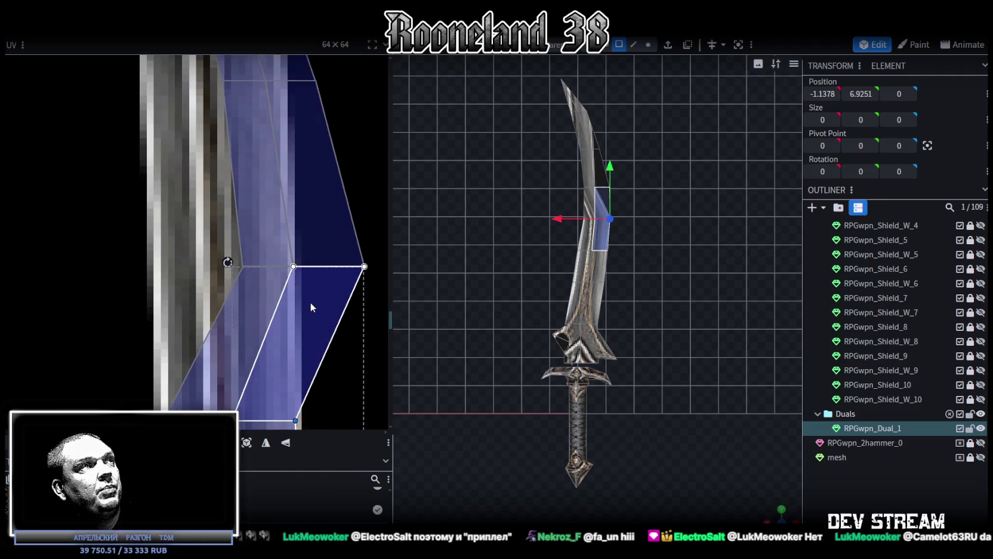
left_click_drag(123, 188, 353, 241)
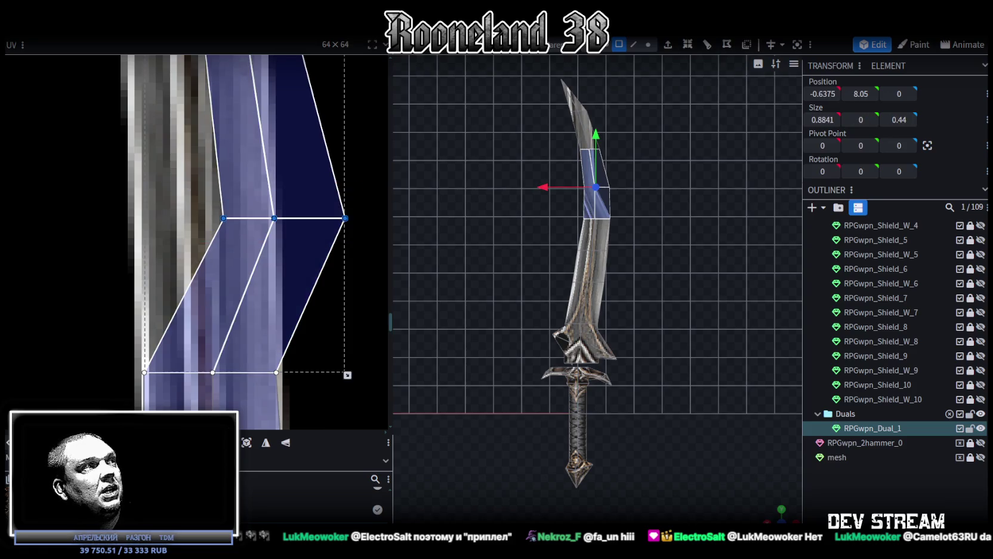
key("Left")
key("Left")
key("Left")
key("Left")
key("Left")
key("Right")
key("Right")
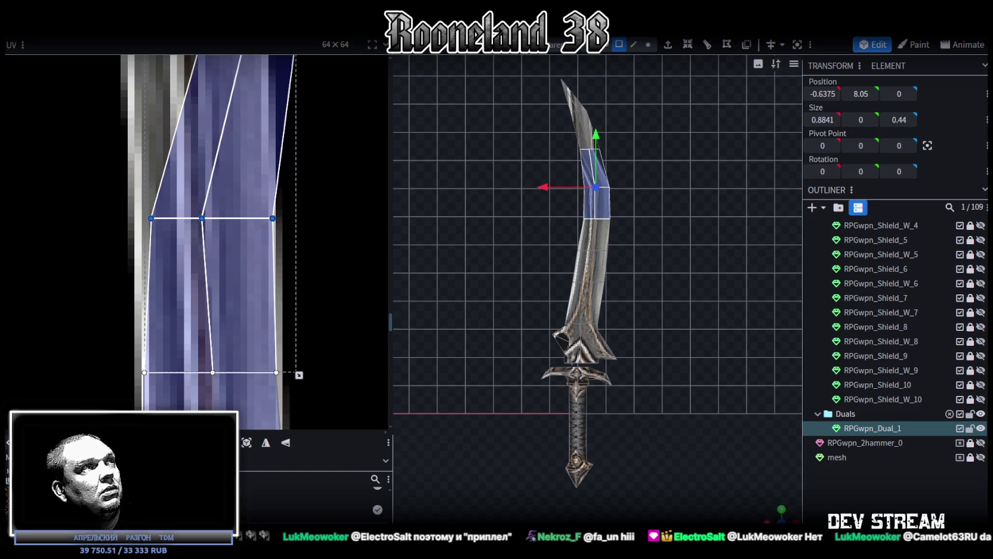
left_click(152, 218)
key("Left")
key("Left")
key("Left")
key("Left")
scroll(290, 321, "down", 2)
scroll(218, 230, "up", 3)
left_click_drag(218, 232, 403, 294)
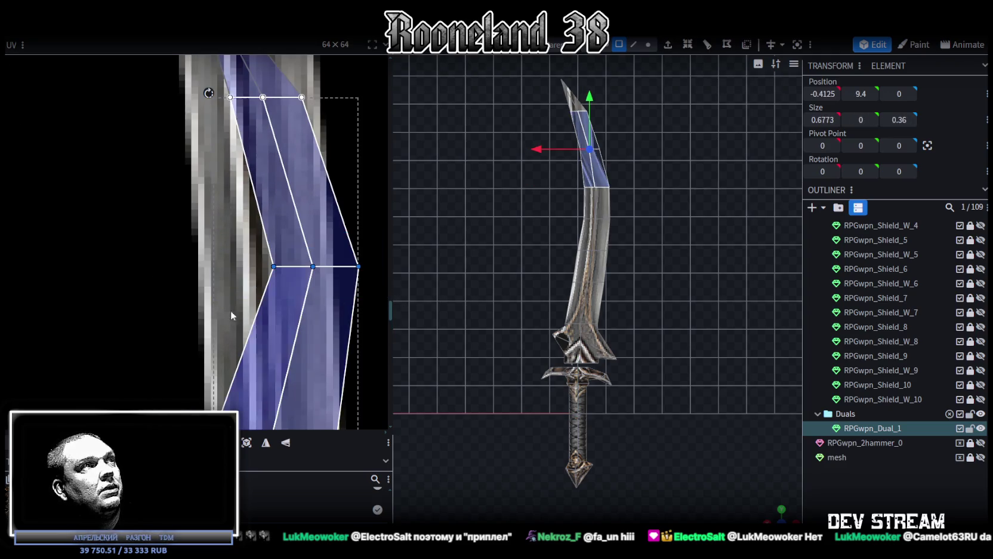
key("Left")
key("Left")
key("Left")
key("Left")
key("Left")
key("Left")
Select all connected curved-blade faces on the mesh, including the guard spike face.
scroll(299, 290, "down", 3)
scroll(269, 280, "down", 2)
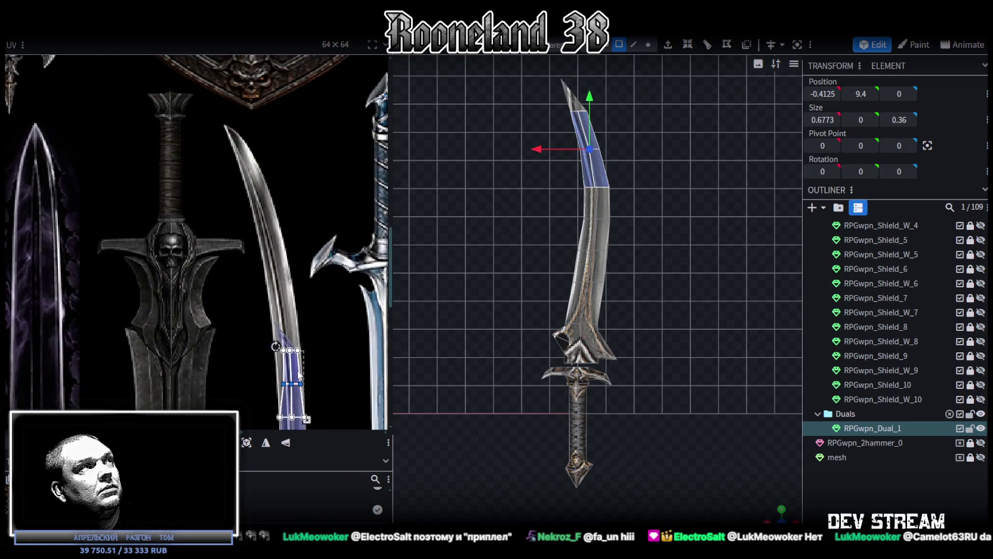
scroll(227, 275, "up", 2)
scroll(211, 269, "up", 2)
scroll(270, 308, "down", 3)
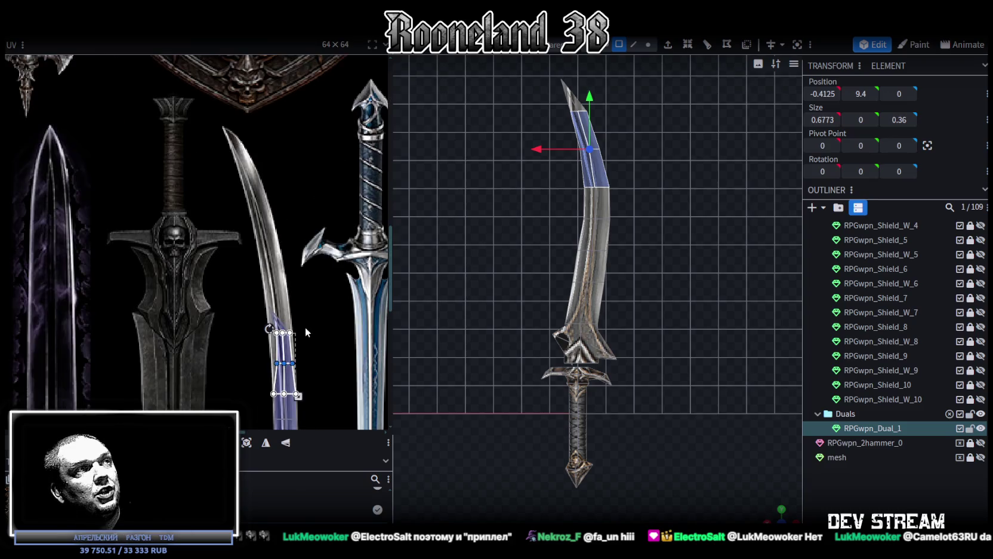
scroll(315, 249, "up", 3)
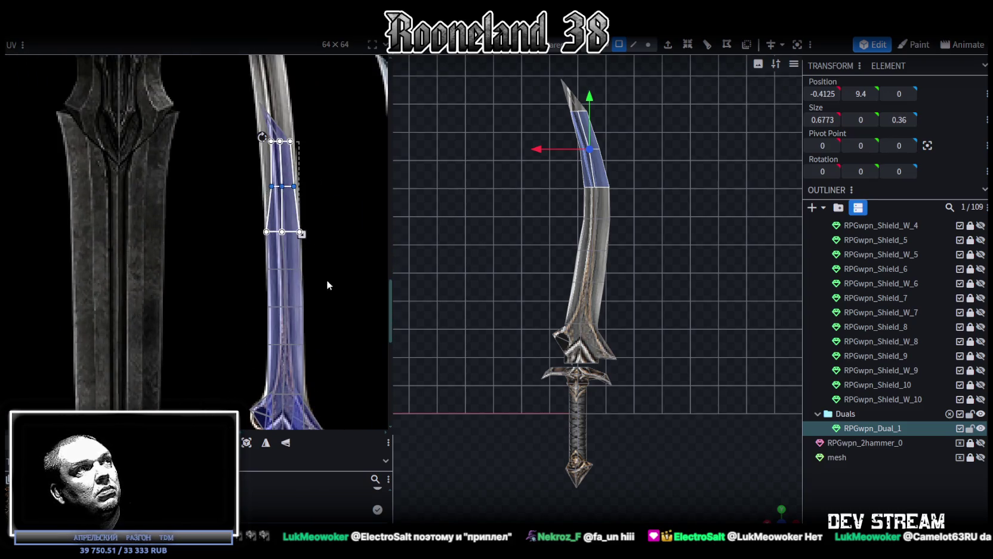
scroll(327, 284, "down", 2)
scroll(666, 397, "up", 3)
scroll(697, 333, "up", 2)
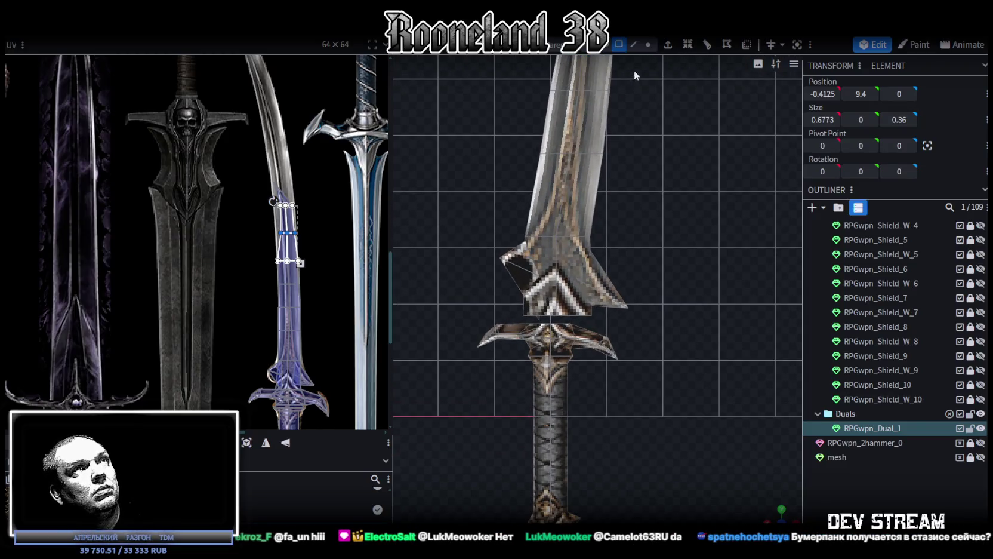
left_click(550, 277)
scroll(582, 262, "down", 2)
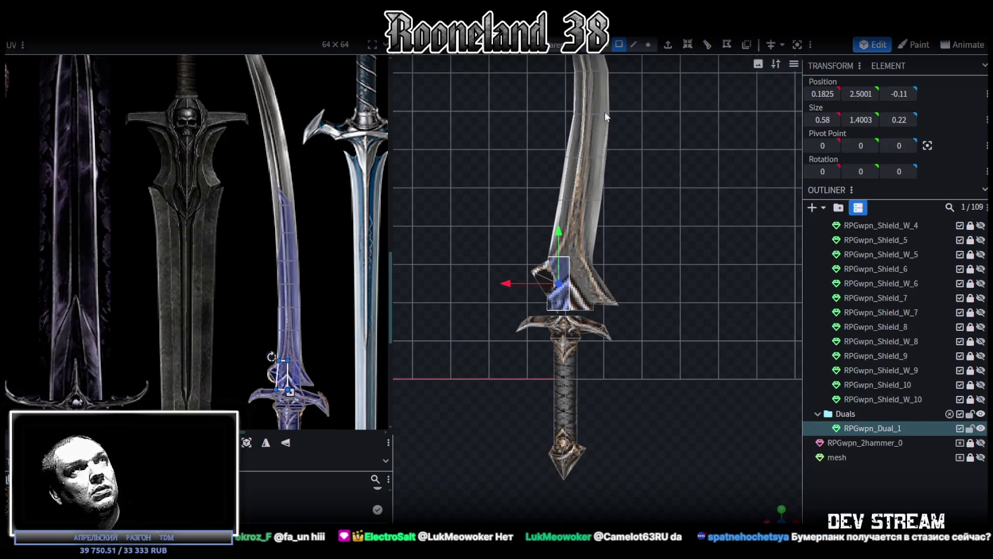
double_click(579, 230)
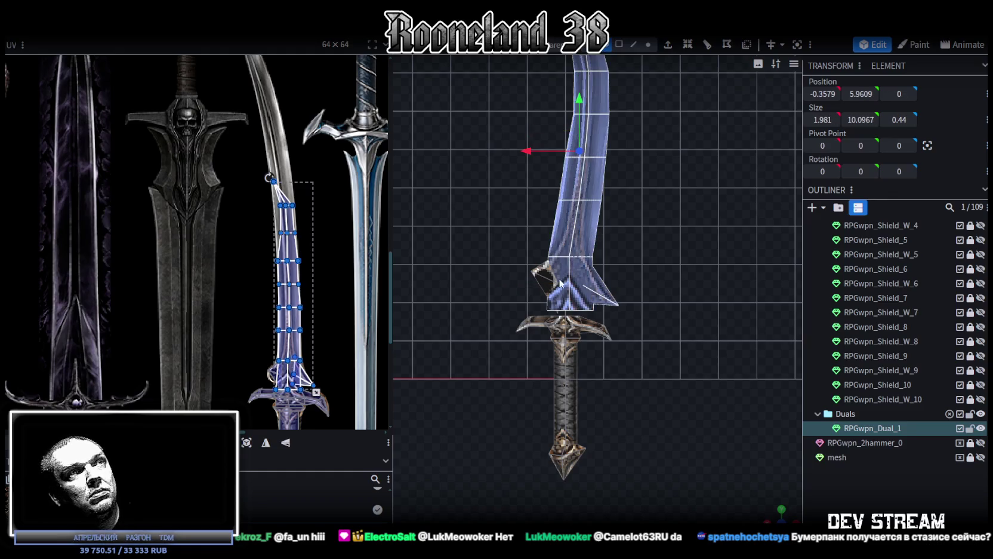
left_click(547, 275, "shift")
Split the selected blade faces into a separate mesh and hide RPGwpn_Dual_1.
right_click(571, 289)
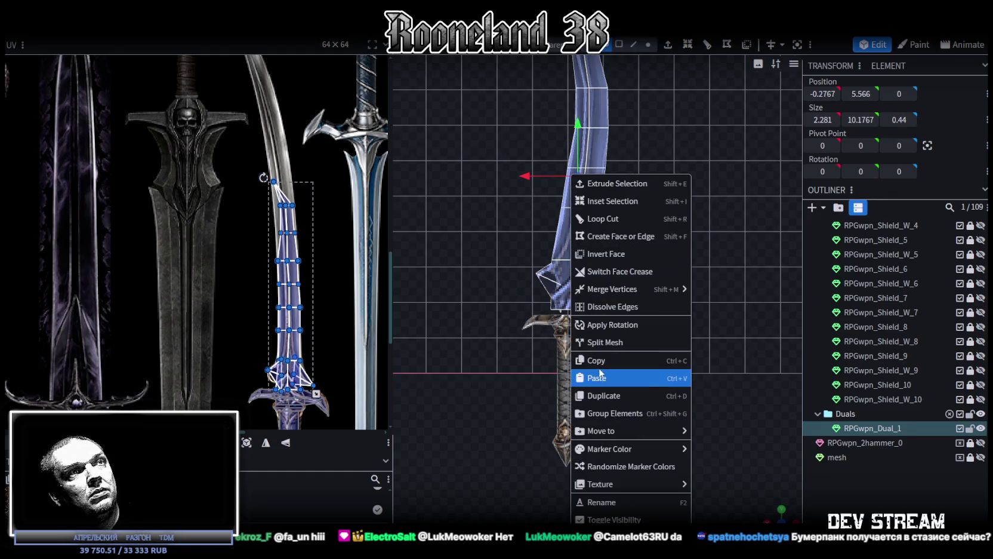
left_click(614, 343)
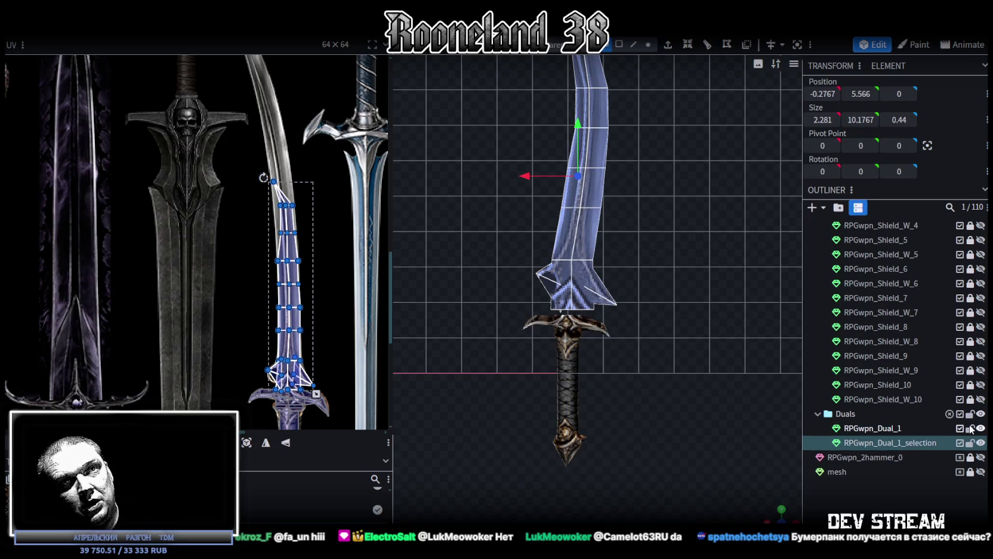
scroll(596, 287, "up", 3)
left_click(525, 271, "shift")
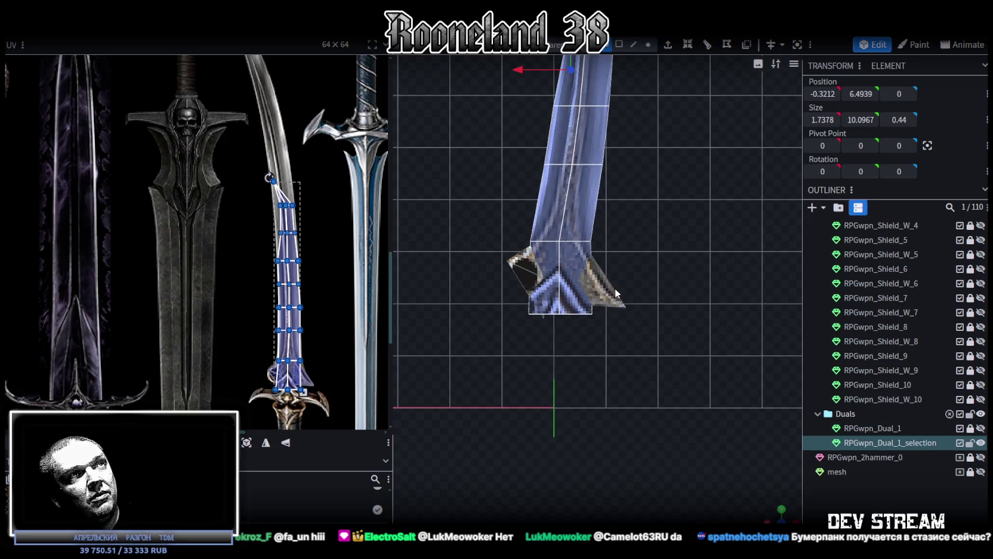
scroll(596, 286, "down", 4)
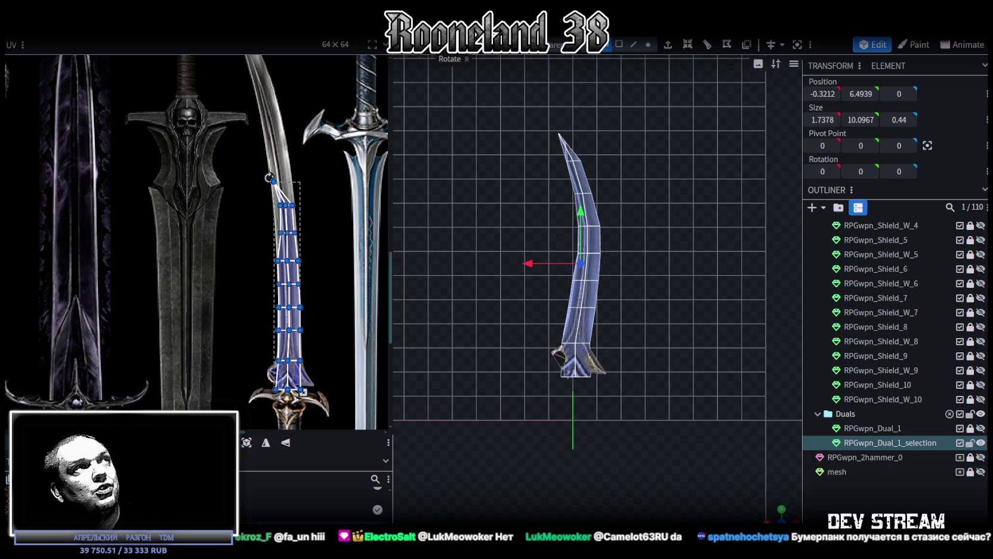
Scale the new blade to 0.8 and show the original sword again.
right_click(124, 31)
mouse_move(146, 60)
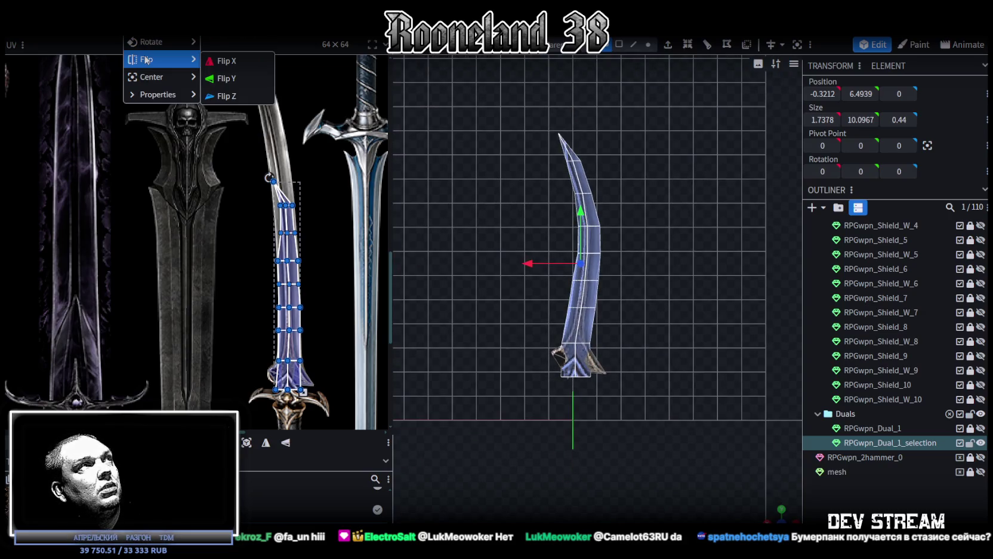
left_click(152, 25)
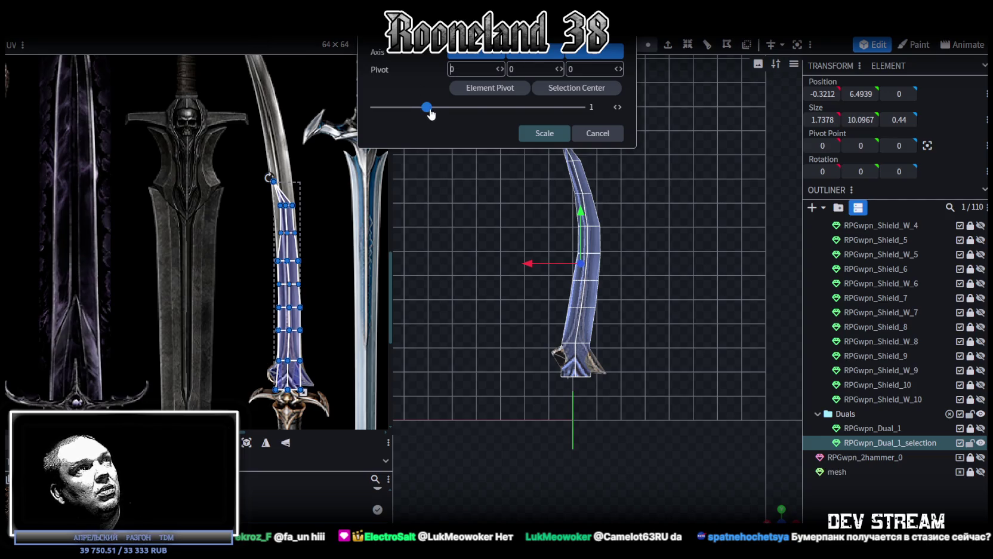
left_click_drag(427, 110, 418, 115)
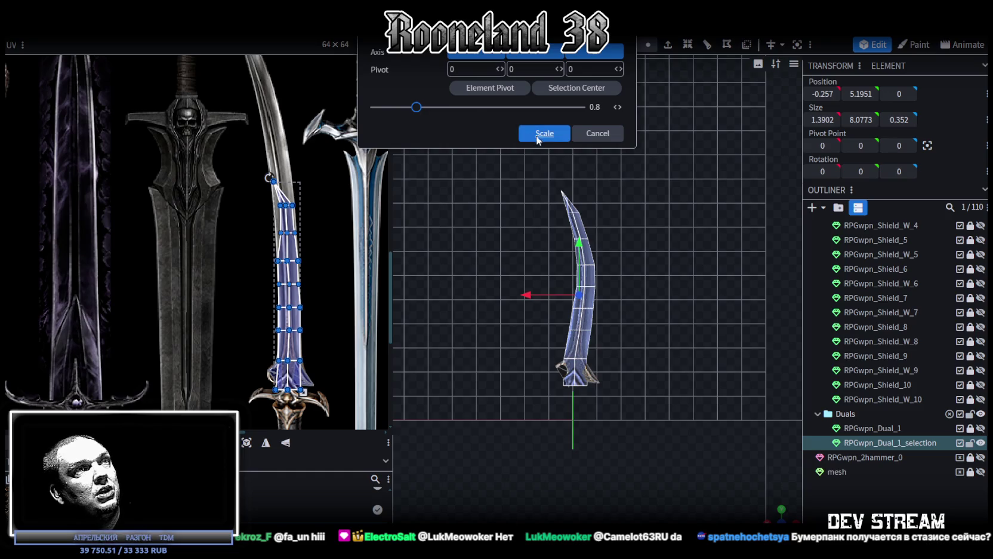
left_click(540, 134)
scroll(598, 301, "up", 2)
left_click(982, 428)
scroll(667, 449, "up", 2)
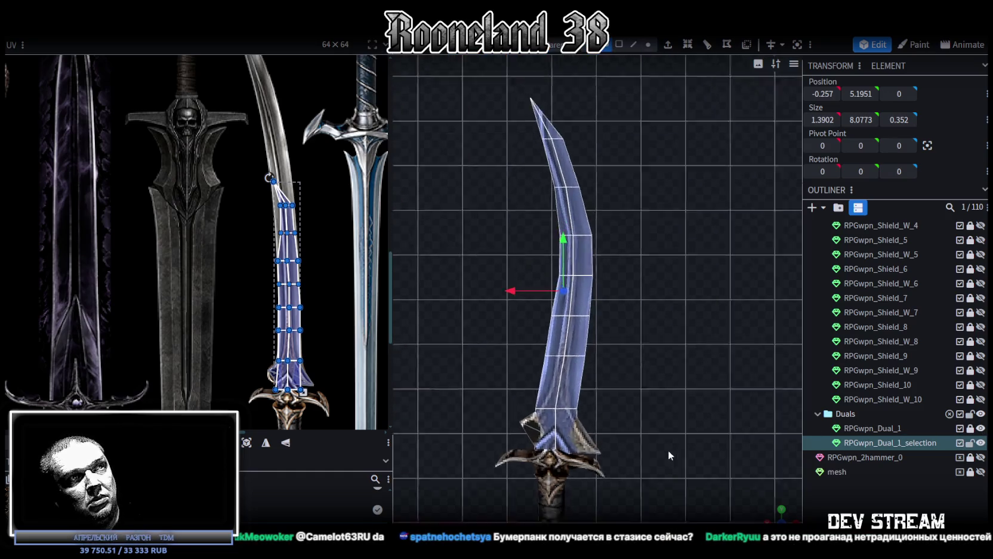
Narrow the split-off blade across its width with the scale tool.
scroll(693, 322, "up", 2)
scroll(665, 388, "up", 2)
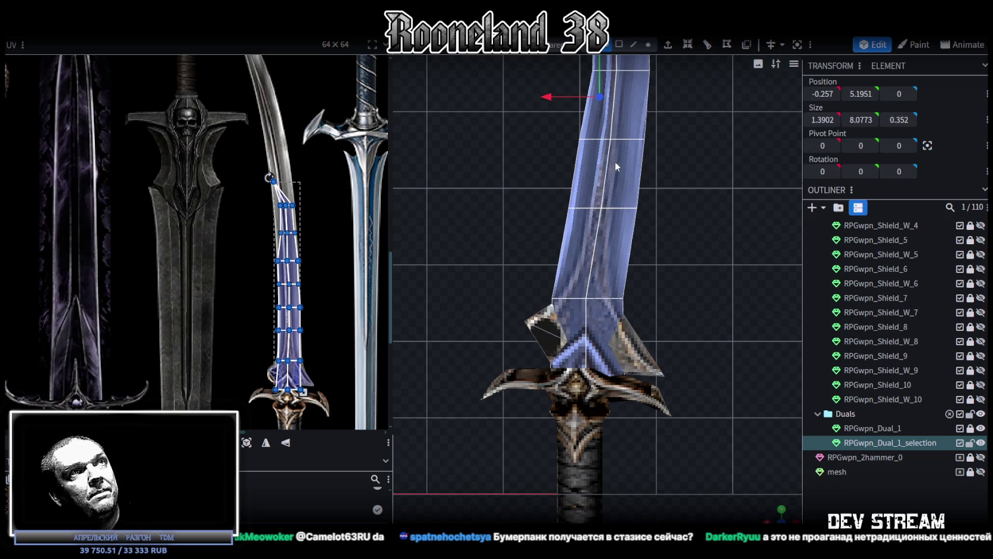
scroll(639, 256, "down", 2)
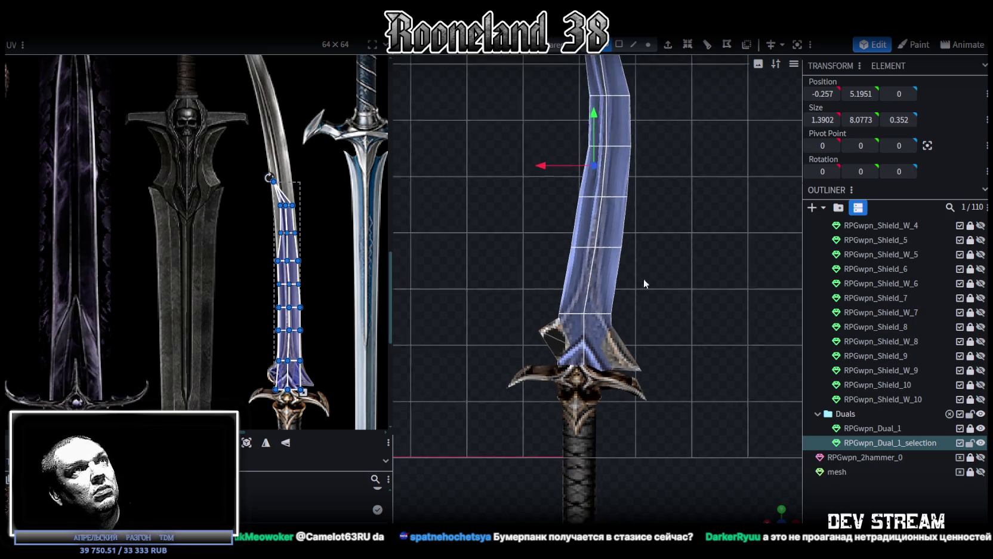
scroll(642, 277, "down", 1)
key("s")
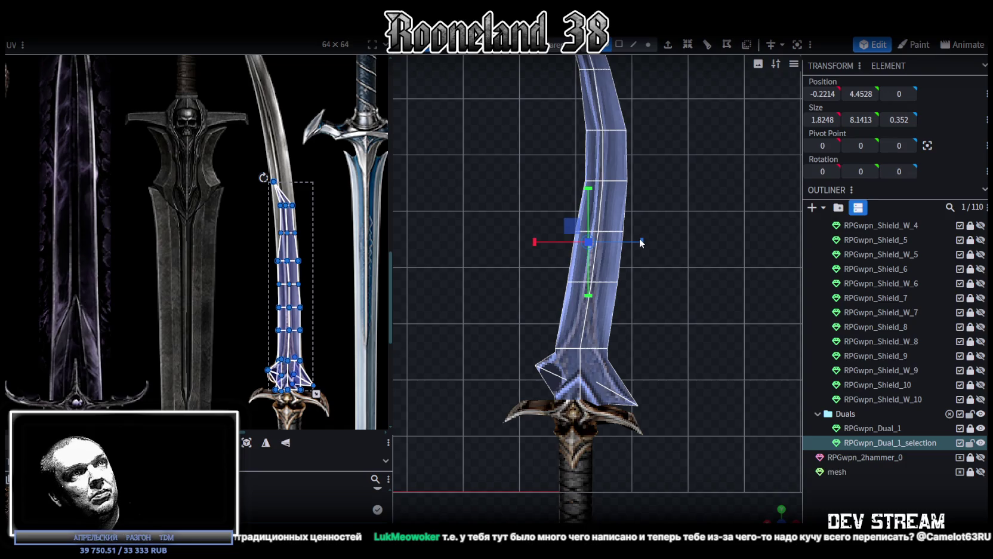
left_click_drag(638, 242, 632, 244)
right_click_drag(676, 259, 647, 222)
Move the blade to Y 4.5528 so its base rests on the crossguard.
key("v")
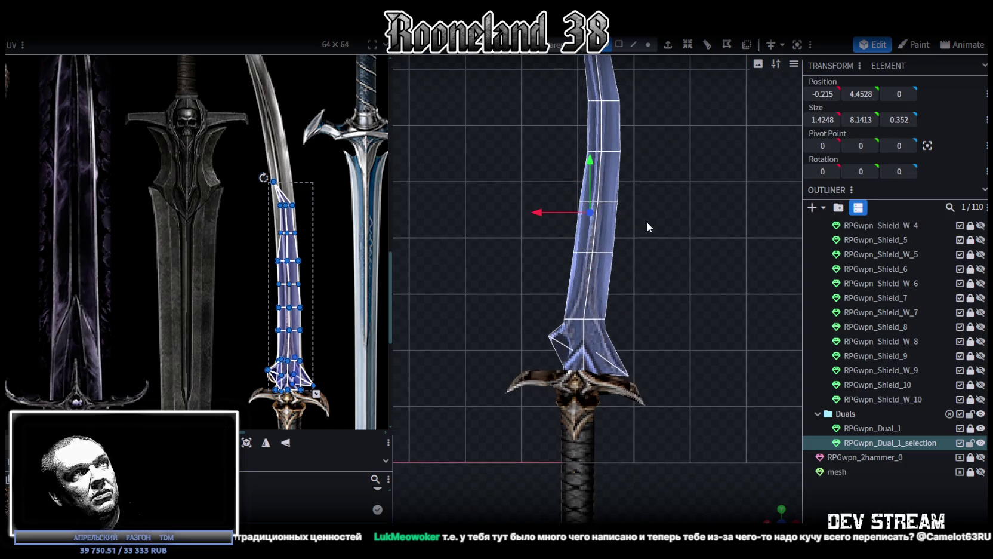
left_click_drag(538, 216, 536, 213)
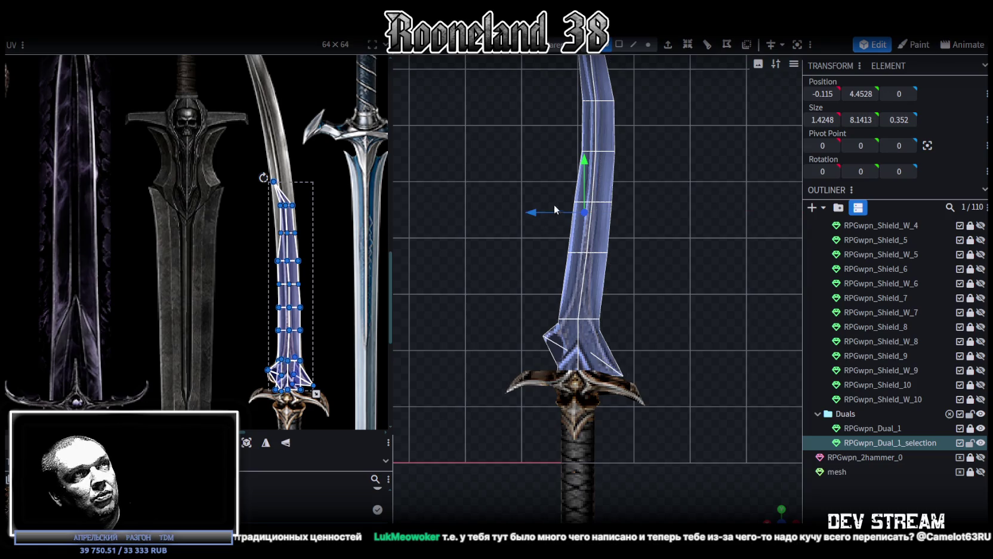
left_click_drag(585, 165, 583, 175)
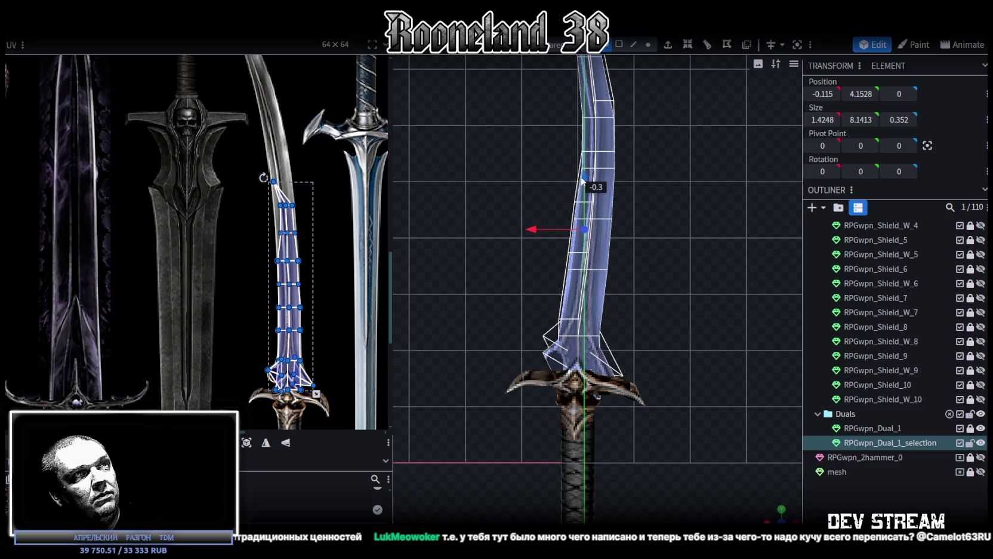
mouse_move(688, 285)
right_mouse_down()
mouse_move(683, 211)
mouse_move(683, 324)
right_mouse_up()
mouse_move(585, 219)
left_mouse_down()
mouse_move(585, 173)
mouse_move(582, 195)
left_mouse_up()
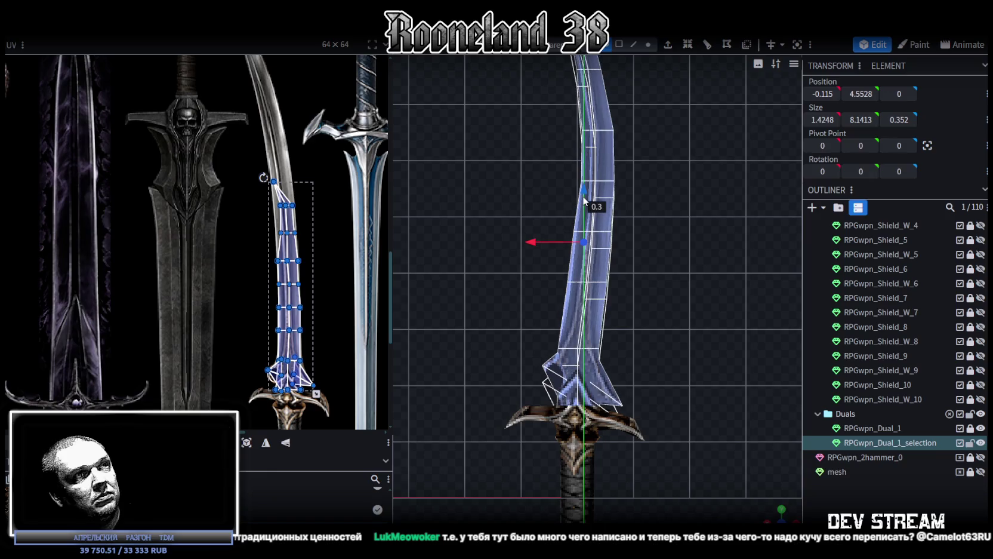
right_click_drag(645, 219, 644, 207)
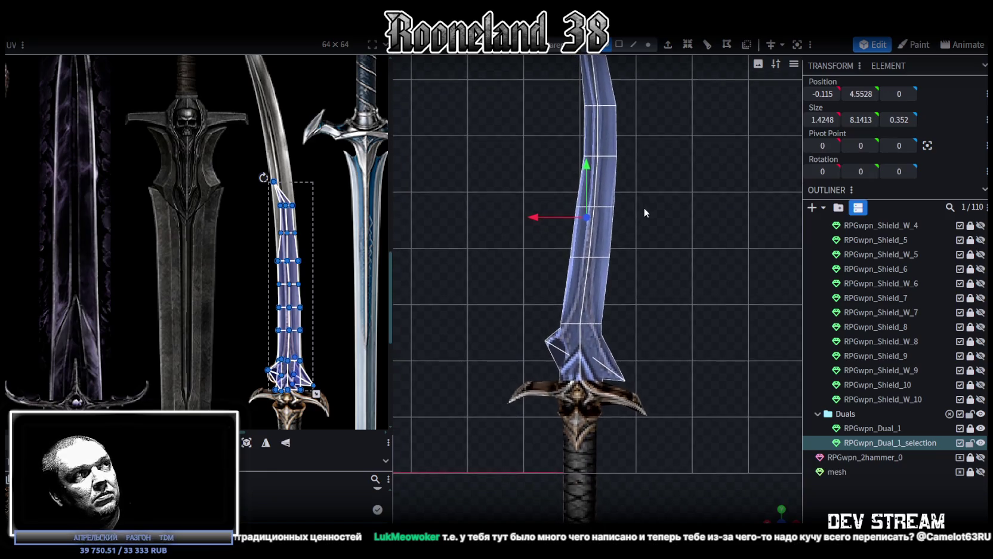
scroll(309, 382, "up", 3)
scroll(309, 383, "up", 3)
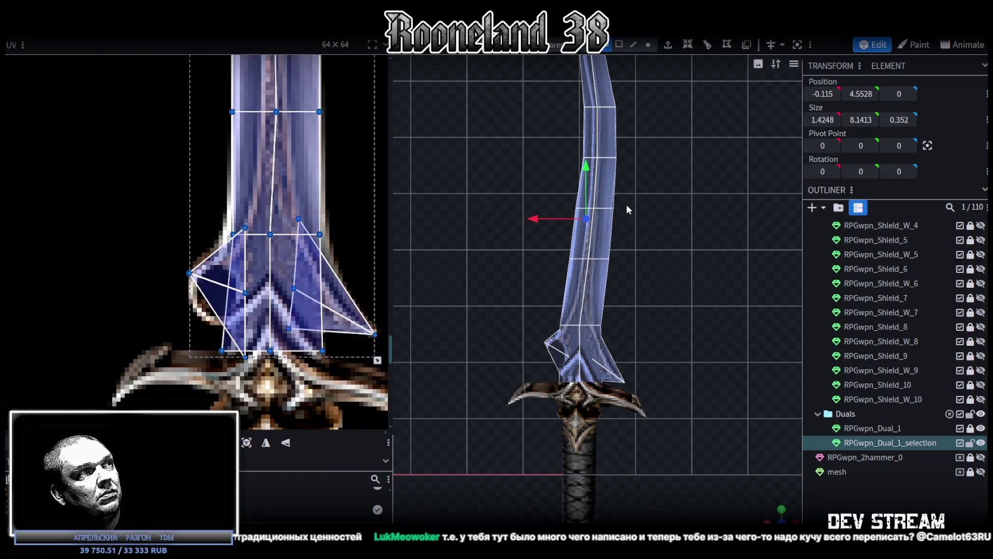
scroll(658, 338, "up", 2)
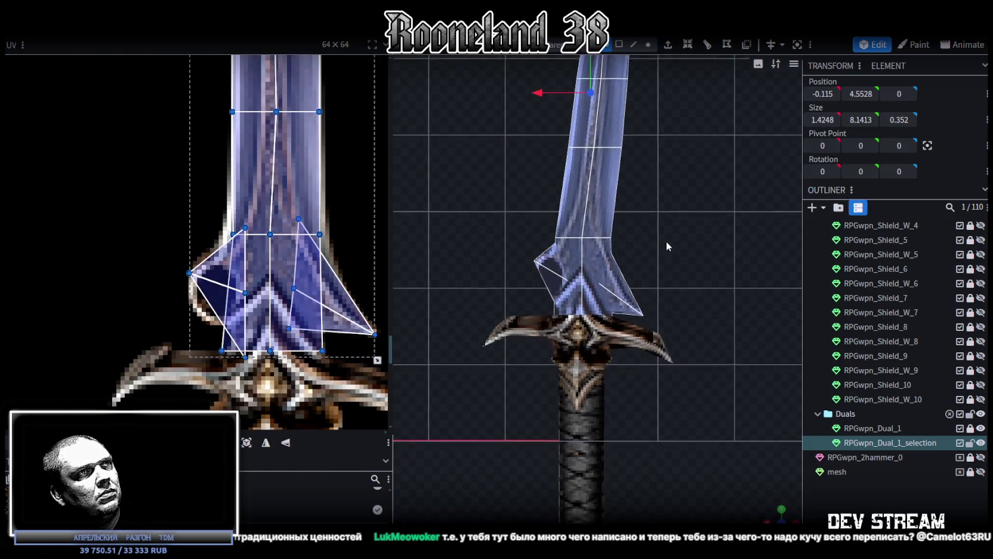
scroll(669, 259, "up", 3)
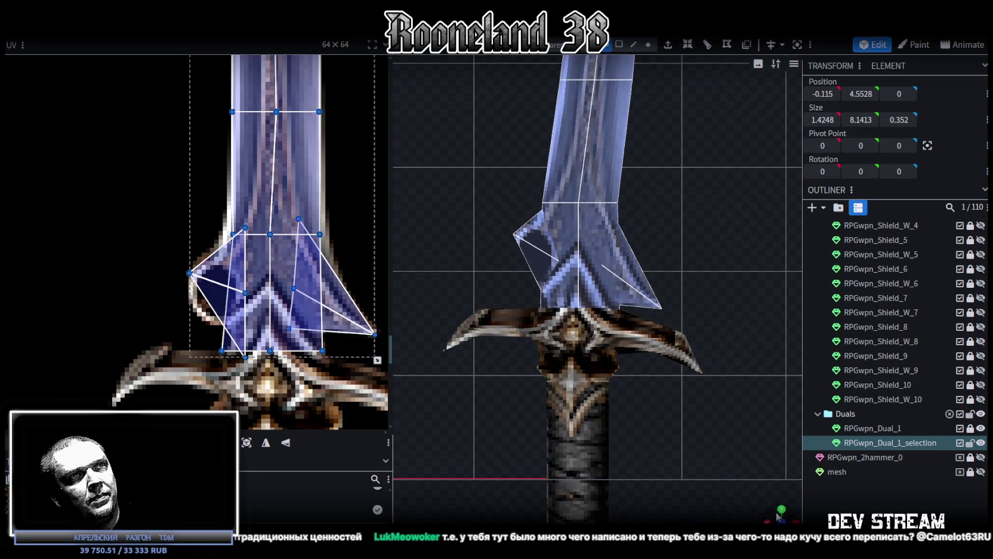
left_click(782, 514)
scroll(653, 386, "down", 1)
left_click_drag(652, 386, 687, 374)
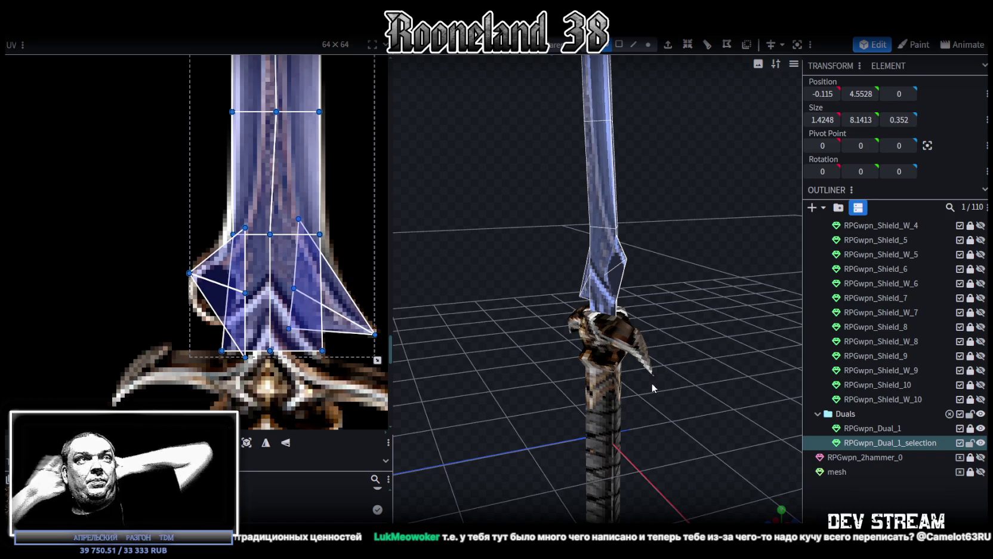
mouse_move(652, 383)
left_mouse_down()
mouse_move(696, 274)
mouse_move(640, 252)
left_mouse_up()
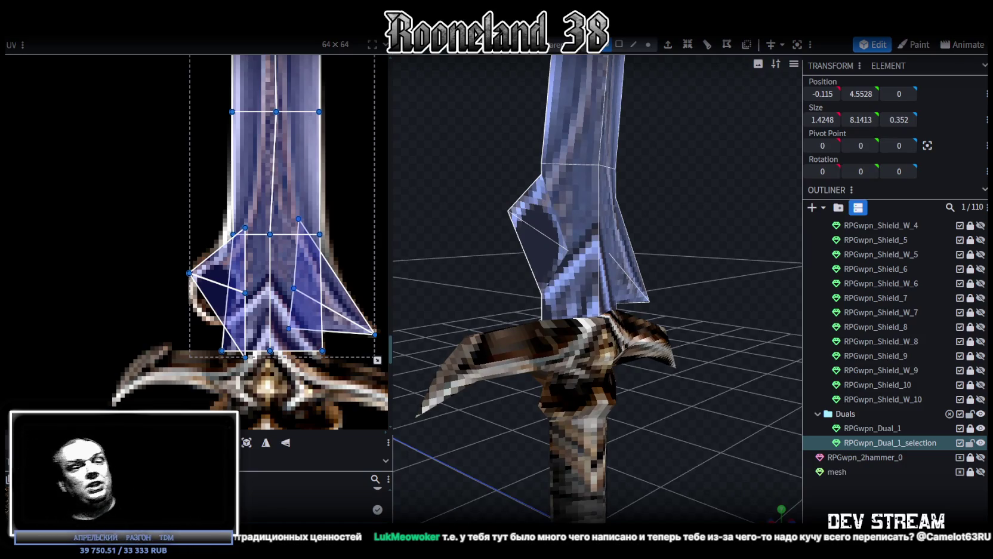
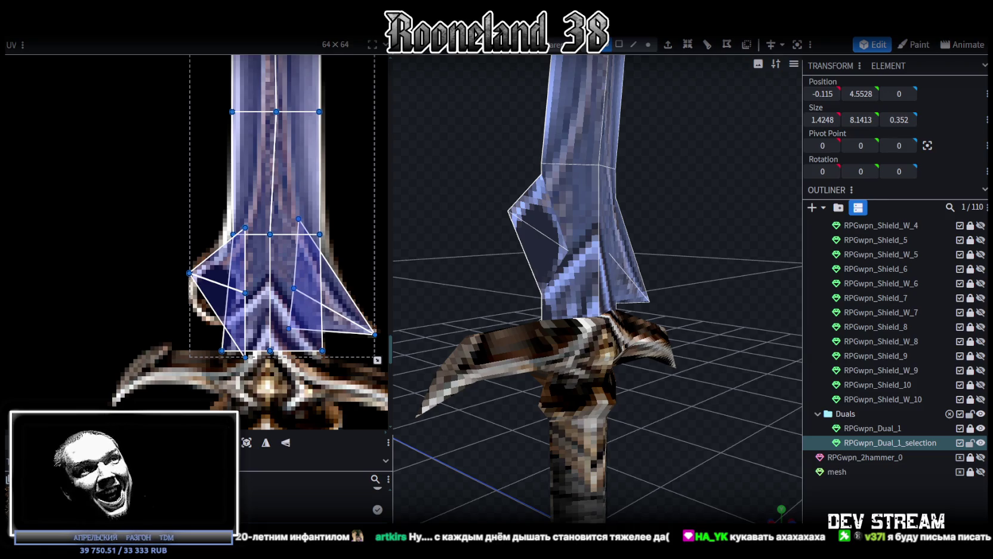
Zoom in and select the flared blade face at the guard, then switch to Unity.
scroll(735, 447, "up", 5)
scroll(661, 442, "up", 3)
left_click(679, 273)
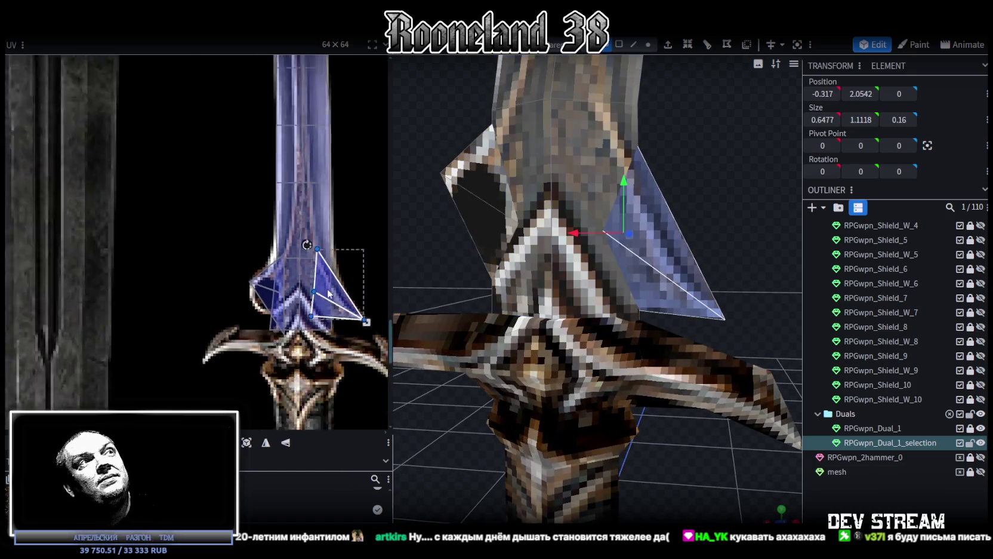
mouse_move(685, 307)
left_mouse_down()
mouse_move(658, 225)
mouse_move(678, 306)
mouse_move(685, 293)
left_mouse_up()
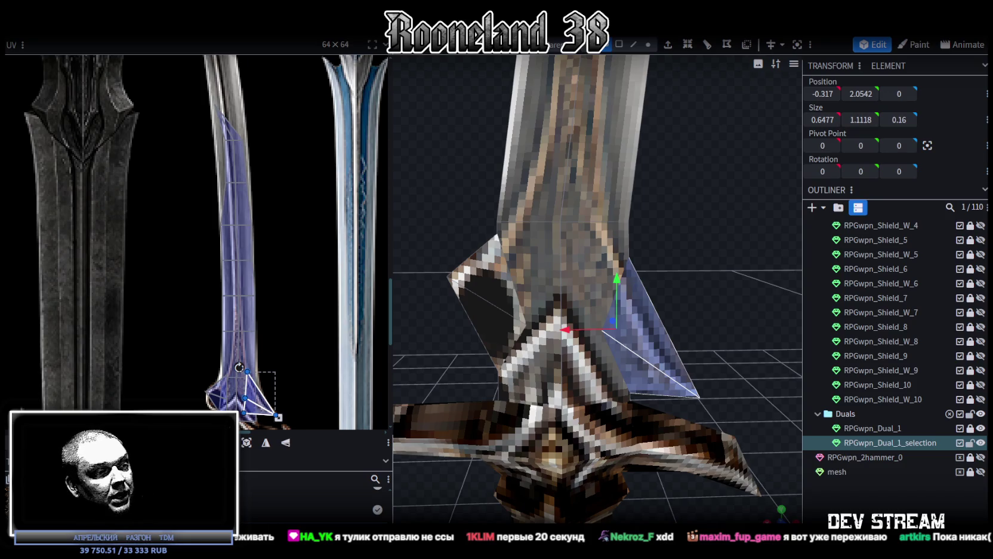
key("alt+Tab")
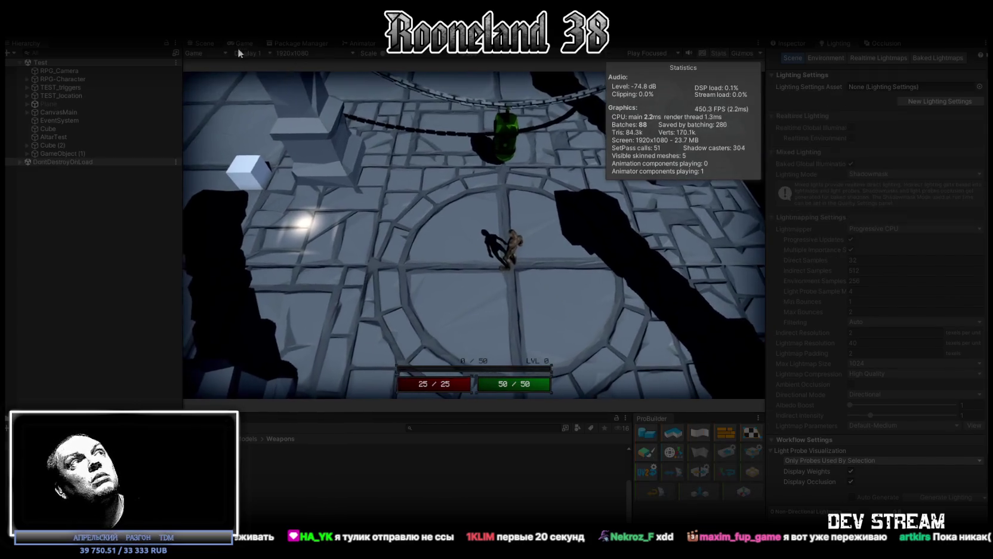
Run the game in Unity and maximize the Game view to watch the character.
left_click(205, 43)
mouse_move(373, 135)
right_mouse_down()
mouse_move(577, 242)
mouse_move(530, 186)
right_mouse_up()
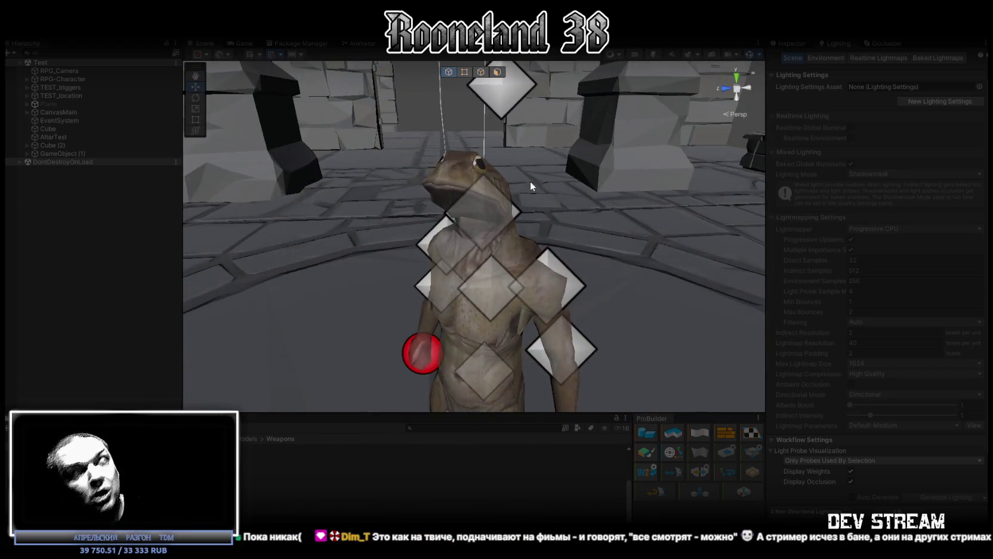
left_click(244, 43)
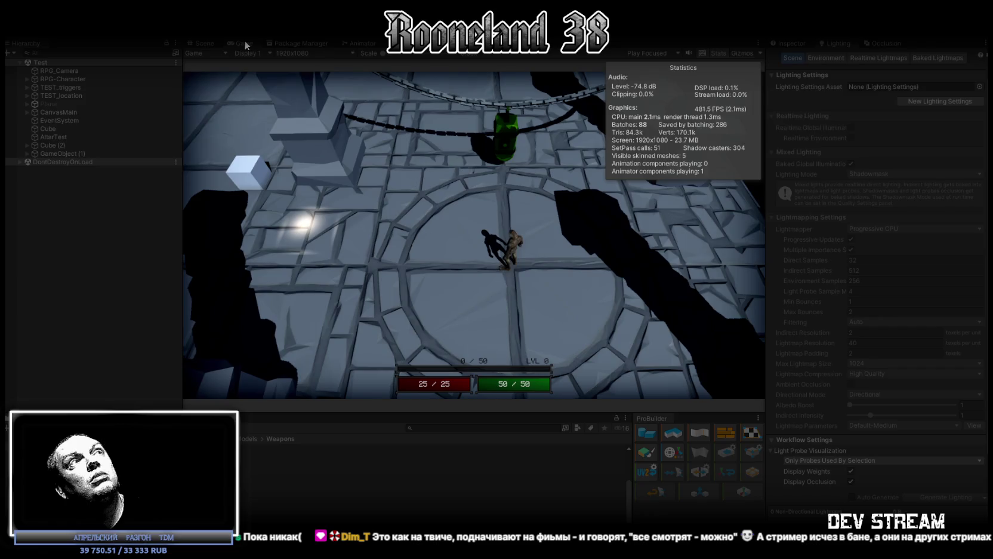
double_click(245, 43)
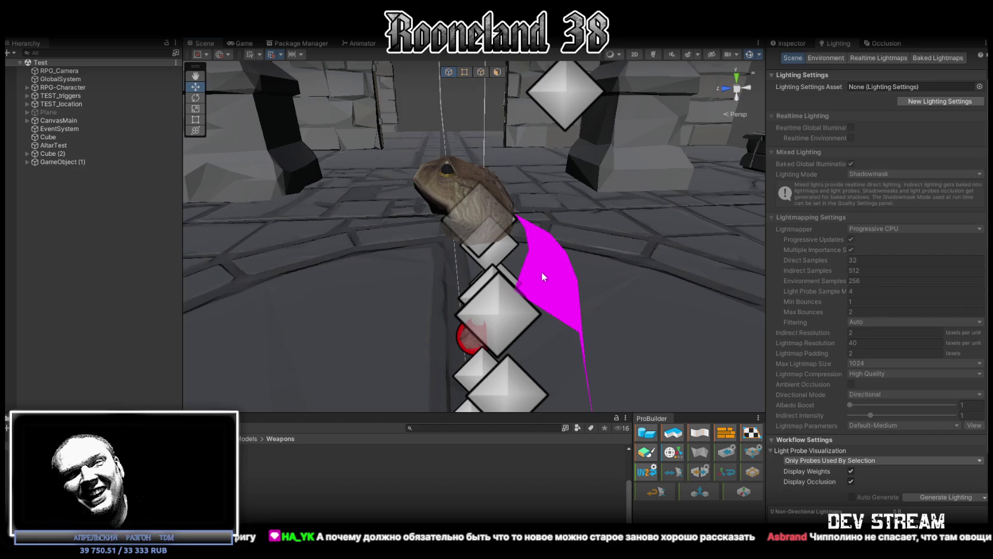
right_click_drag(575, 297, 560, 296)
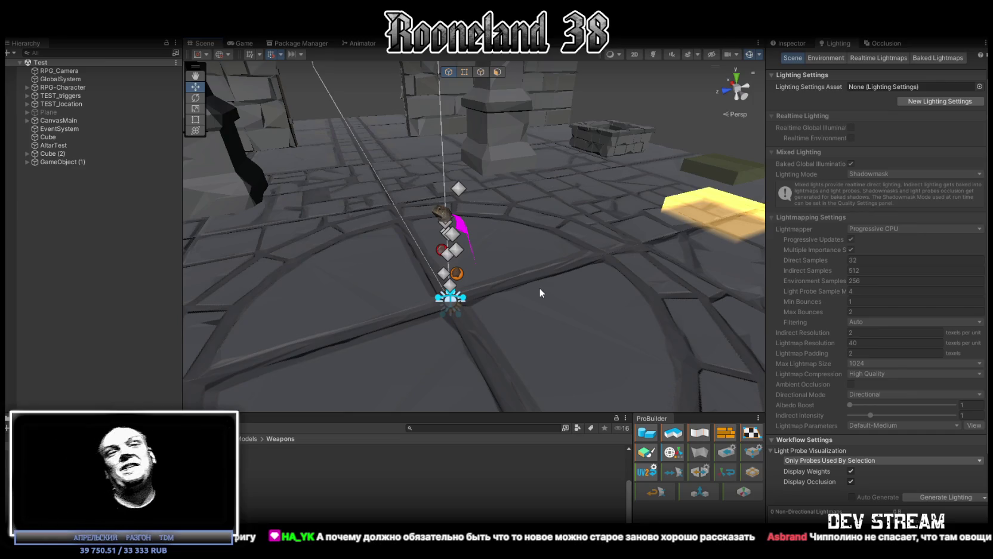
right_click_drag(540, 288, 563, 292, "alt")
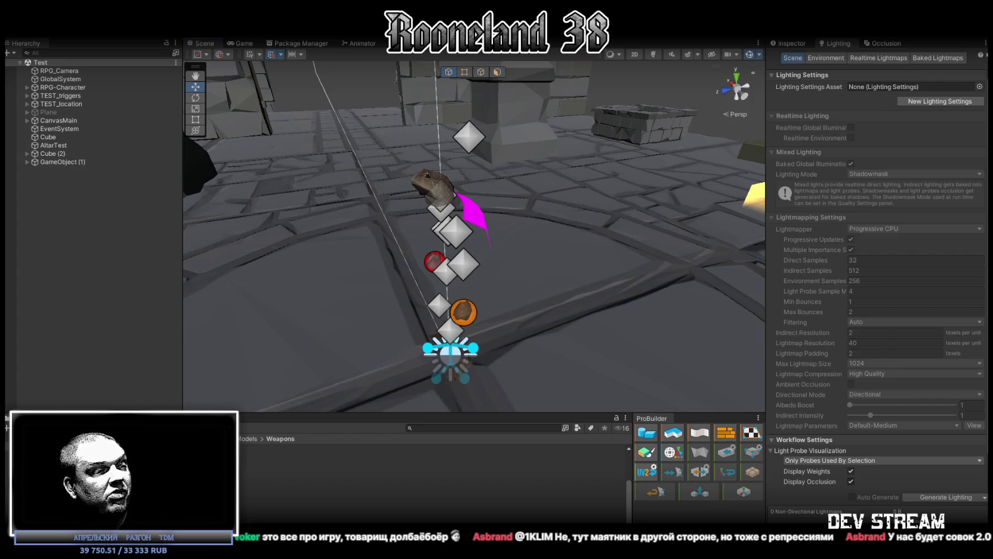
key("alt+Tab")
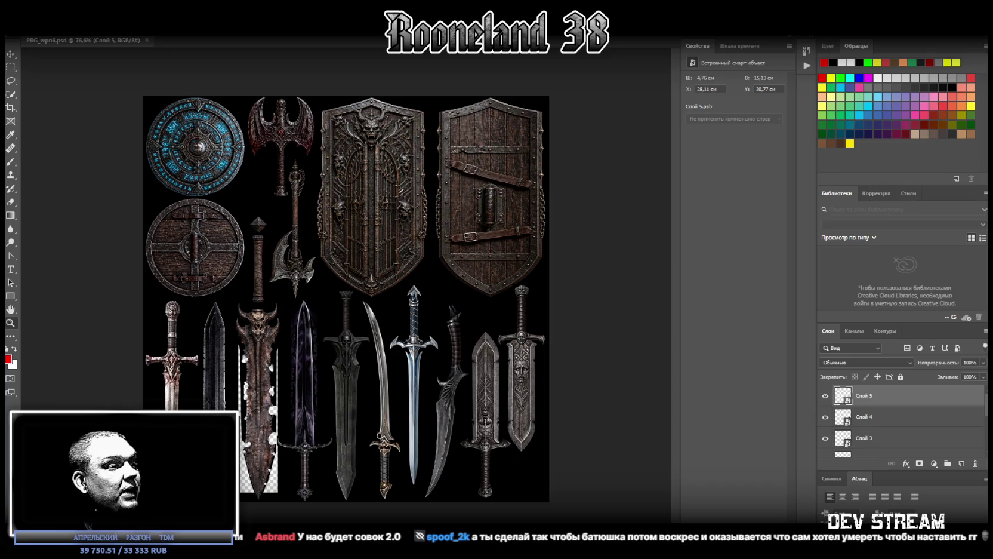
Return to Blockbench and select the whole curved sword mesh.
key("alt+Tab")
scroll(540, 429, "down", 5)
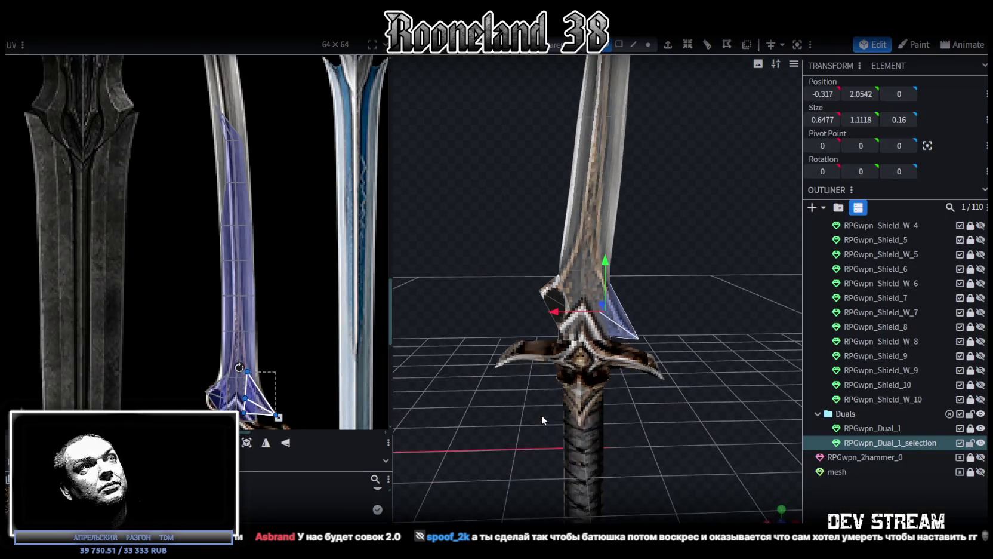
scroll(532, 466, "down", 3)
scroll(281, 302, "down", 5)
scroll(265, 307, "up", 2)
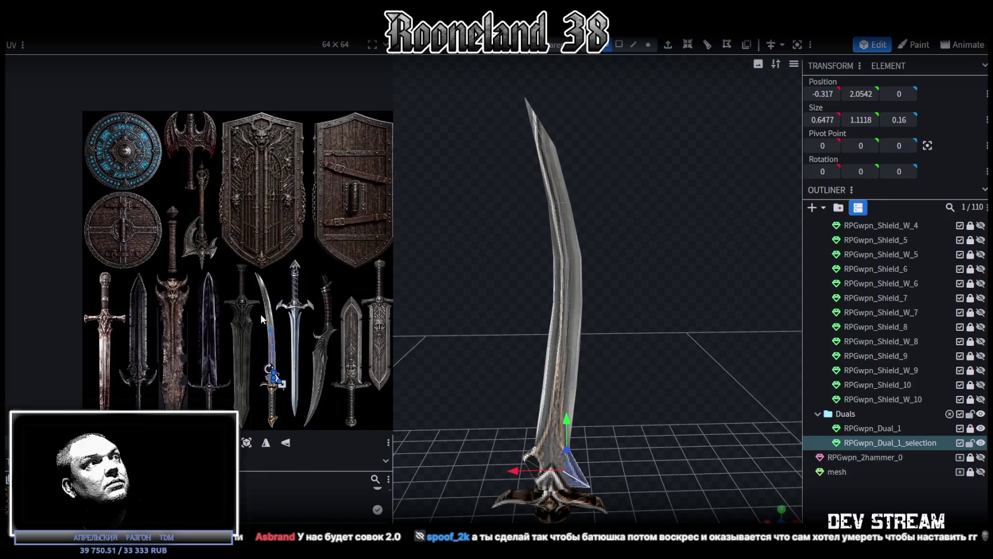
key("ctrl+a")
From a side view, scale the blade narrower on X, then adjust its width back to 0.8855.
scroll(573, 355, "down", 3)
mouse_move(610, 341)
left_mouse_down()
mouse_move(619, 317)
mouse_move(632, 363)
mouse_move(633, 305)
mouse_move(640, 324)
mouse_move(651, 268)
mouse_move(635, 308)
mouse_move(649, 281)
left_mouse_up()
scroll(638, 270, "up", 1)
scroll(636, 356, "up", 3)
scroll(654, 273, "up", 2)
mouse_move(640, 238)
left_mouse_down()
mouse_move(648, 252)
mouse_move(613, 179)
mouse_move(641, 195)
mouse_move(639, 261)
mouse_move(649, 239)
left_mouse_up()
mouse_move(644, 161)
left_mouse_down()
mouse_move(664, 249)
mouse_move(654, 223)
left_mouse_up()
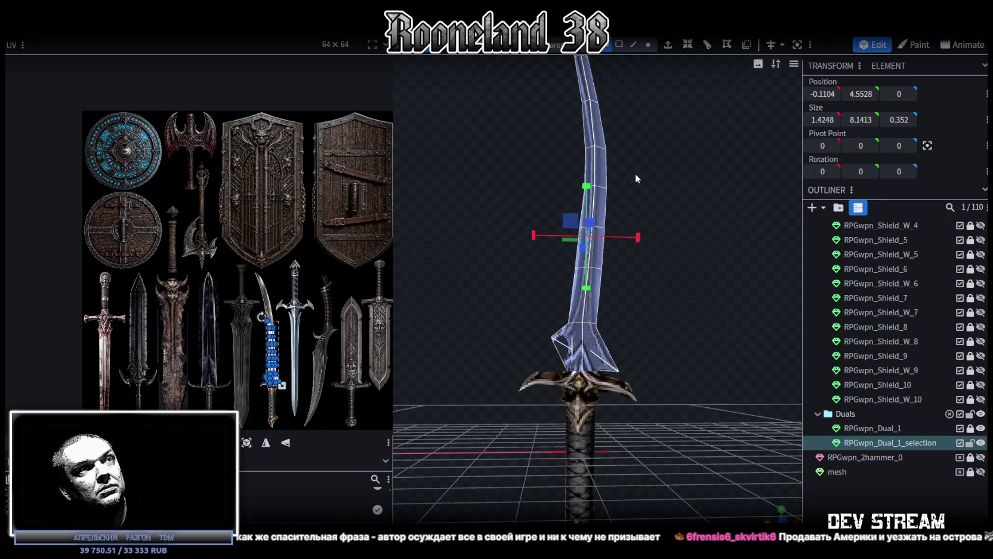
Fine-tune the blade's position: lower it, nudge it sideways, raise it 0.1, then settle it back.
left_click_drag(637, 183, 648, 275)
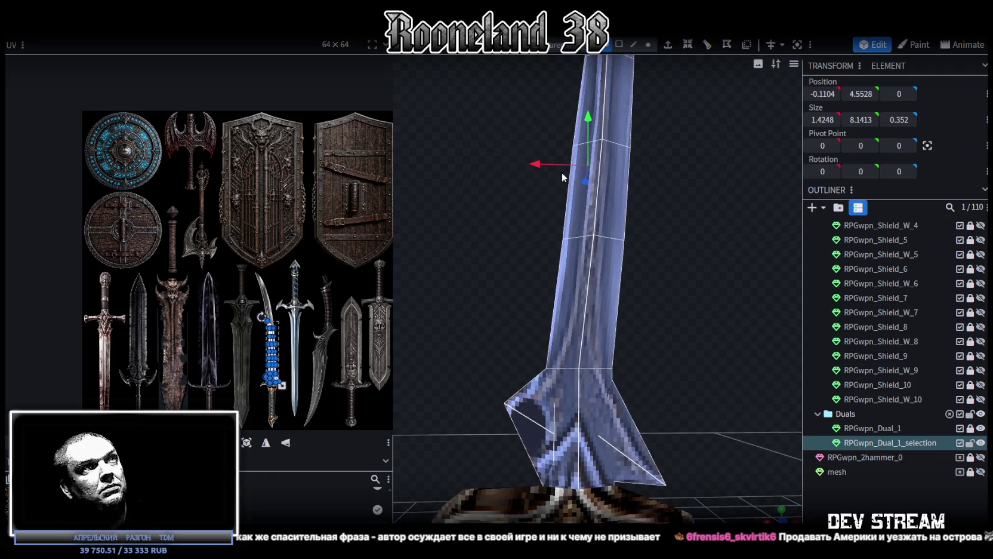
left_click_drag(533, 162, 544, 166)
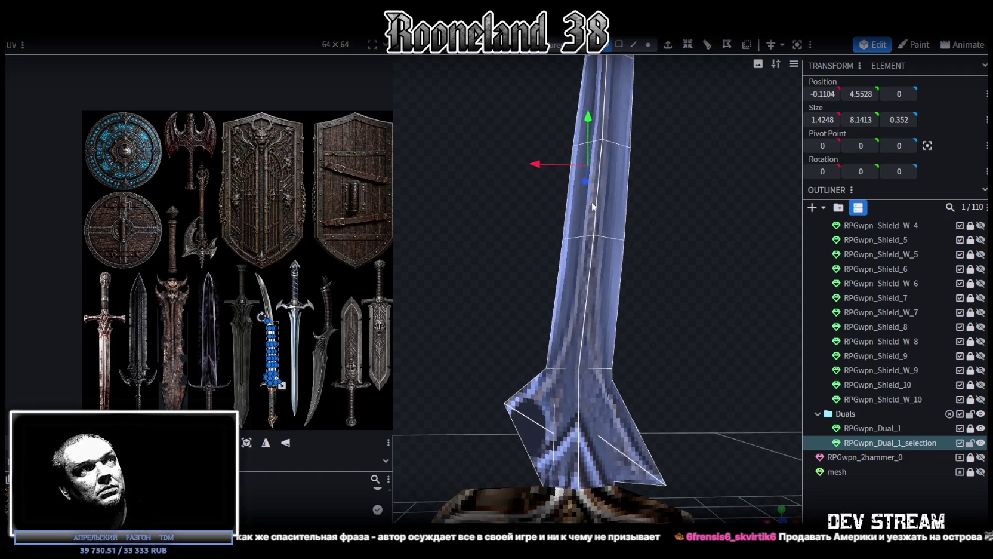
left_click_drag(589, 119, 581, 119)
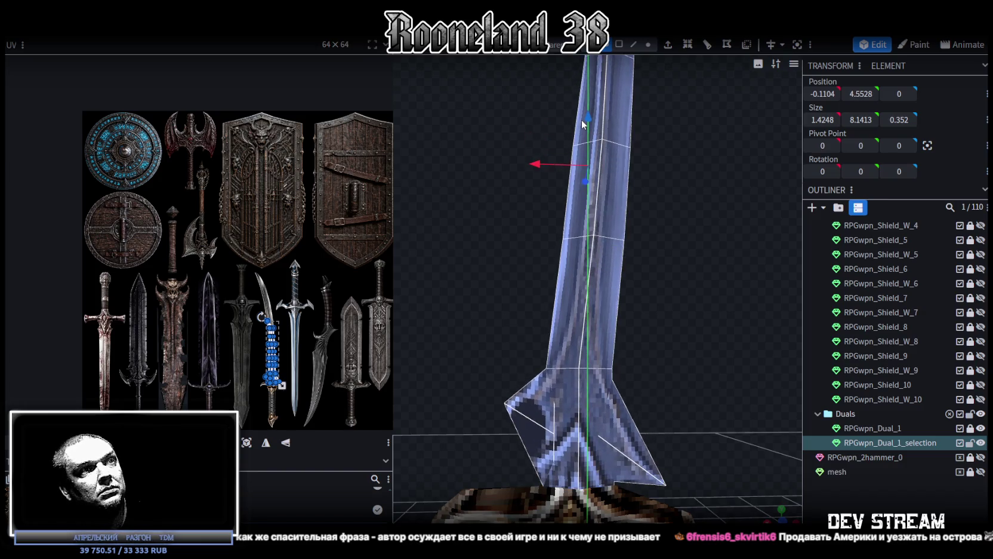
mouse_move(615, 227)
left_mouse_down()
mouse_move(642, 276)
mouse_move(587, 278)
mouse_move(576, 298)
mouse_move(586, 329)
mouse_move(648, 228)
mouse_move(602, 237)
mouse_move(673, 231)
left_mouse_up()
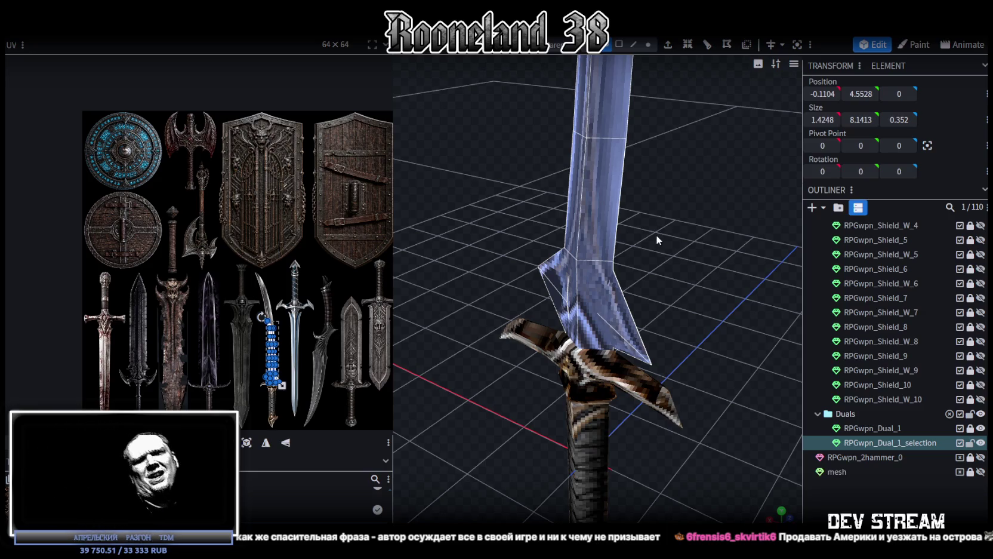
Orbit in close to the blade and select the lower blade face.
mouse_move(654, 235)
left_mouse_down()
mouse_move(648, 328)
mouse_move(627, 310)
mouse_move(679, 296)
mouse_move(630, 288)
left_mouse_up()
scroll(612, 289, "up", 3)
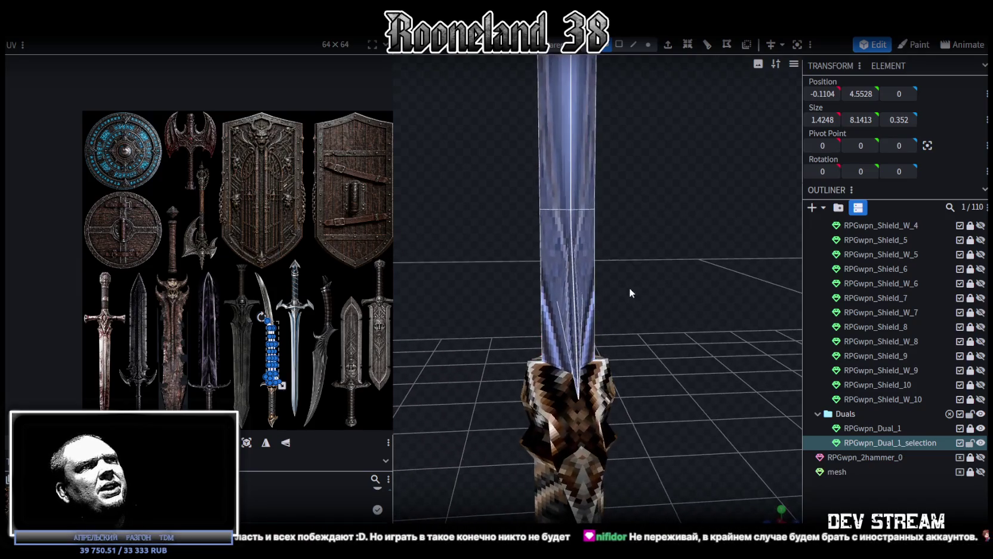
left_click(565, 313)
mouse_move(633, 326)
left_mouse_down()
mouse_move(728, 354)
mouse_move(690, 351)
mouse_move(747, 329)
mouse_move(750, 318)
mouse_move(717, 351)
mouse_move(691, 336)
mouse_move(732, 324)
mouse_move(760, 299)
mouse_move(711, 346)
mouse_move(712, 300)
left_mouse_up()
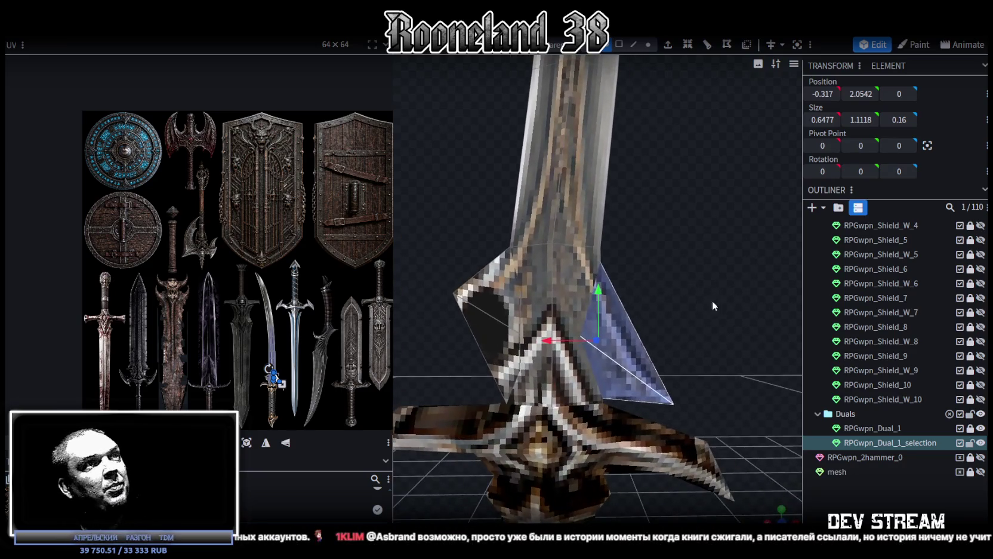
left_click(555, 304)
scroll(629, 238, "down", 5)
scroll(585, 351, "up", 5)
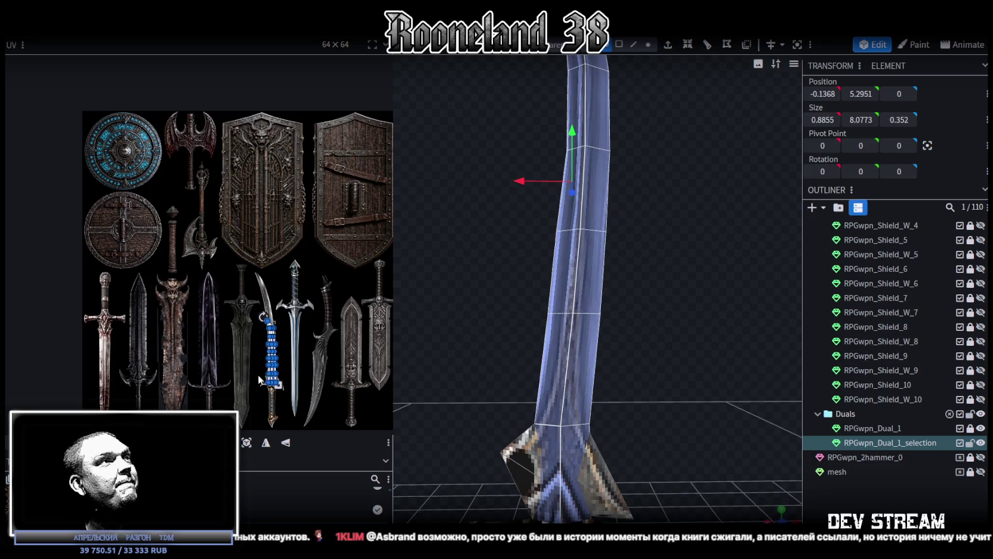
scroll(259, 369, "up", 5)
scroll(308, 308, "down", 3)
scroll(247, 244, "up", 3)
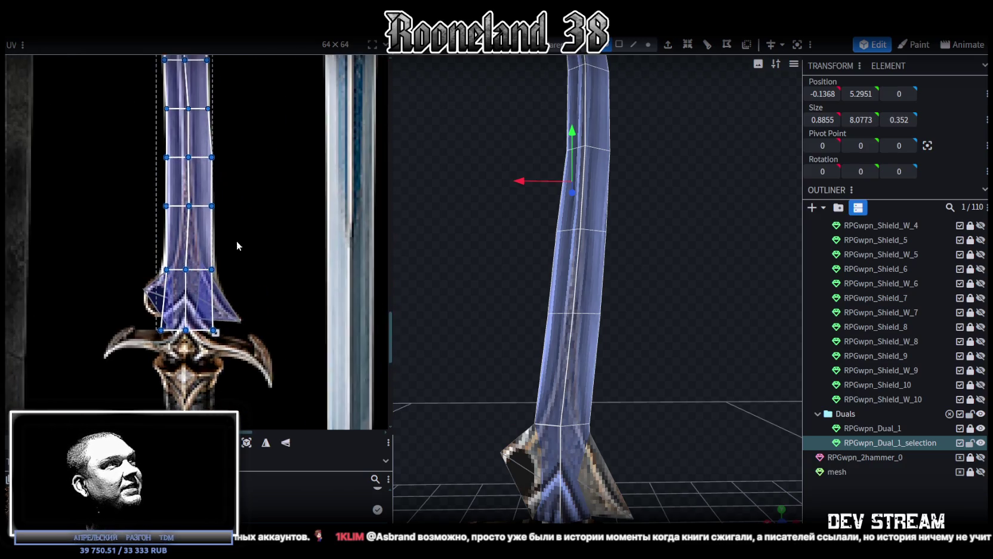
Move the blade face's UV layout upward onto the curved sword in the texture atlas.
middle_click_drag(235, 240, 269, 270)
right_click_drag(586, 344, 582, 209)
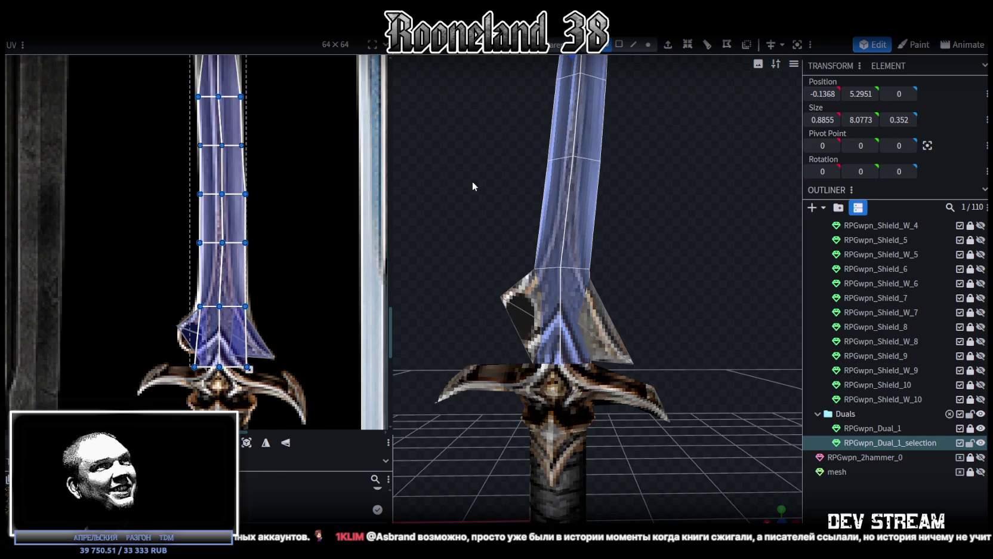
scroll(297, 226, "down", 1)
scroll(304, 299, "down", 1)
scroll(304, 322, "down", 2)
scroll(307, 262, "down", 1)
middle_click_drag(316, 228, 304, 277)
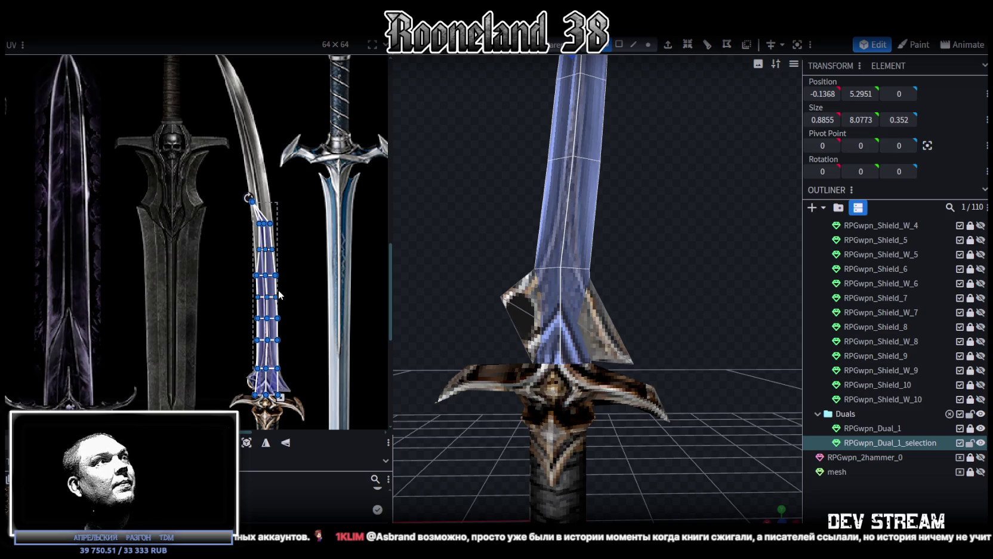
mouse_move(274, 311)
left_mouse_down()
mouse_move(285, 168)
mouse_move(255, 140)
left_mouse_up()
scroll(293, 221, "down", 1)
scroll(260, 189, "up", 3)
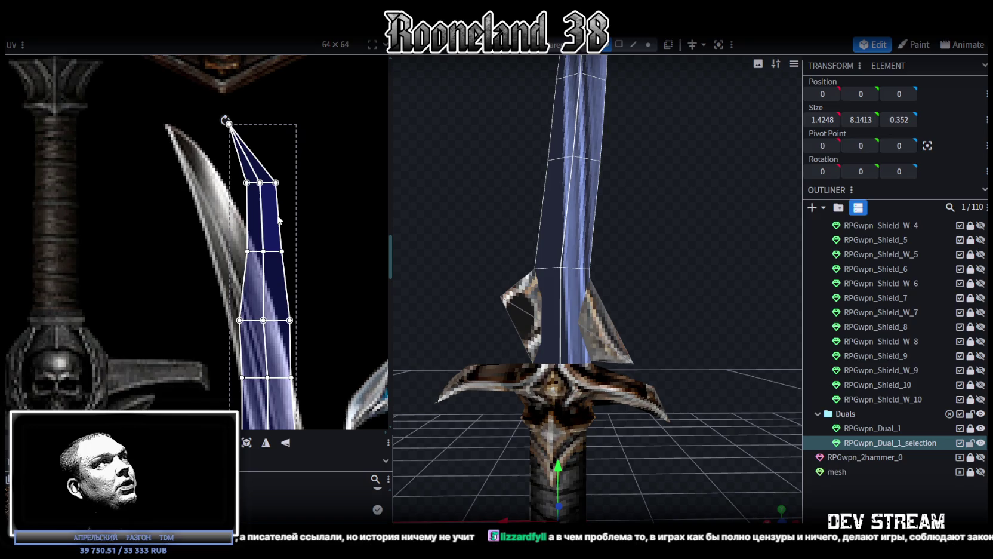
scroll(284, 231, "down", 3)
scroll(307, 157, "up", 1)
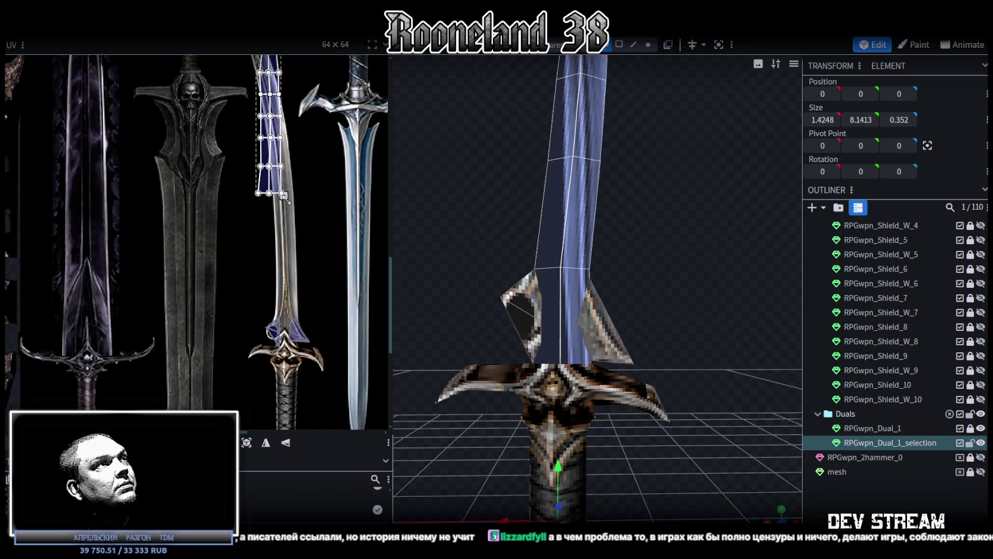
Stretch, shift and narrow the blade UV so it fits the blue blade strip.
left_click_drag(286, 195, 289, 347)
scroll(291, 344, "up", 2)
scroll(291, 343, "up", 2)
left_click_drag(240, 274, 298, 297)
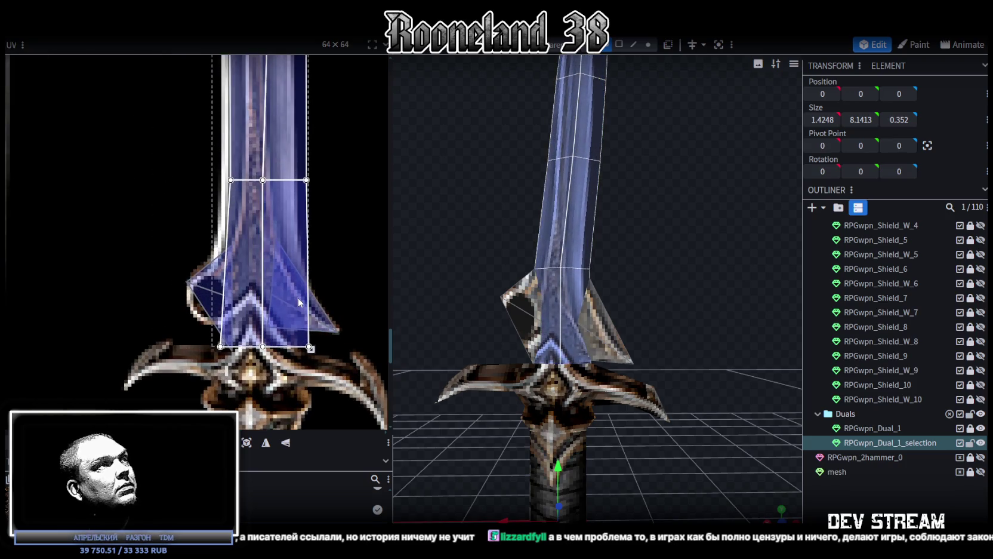
mouse_move(311, 349)
left_mouse_down()
mouse_move(300, 353)
mouse_move(283, 323)
left_mouse_up()
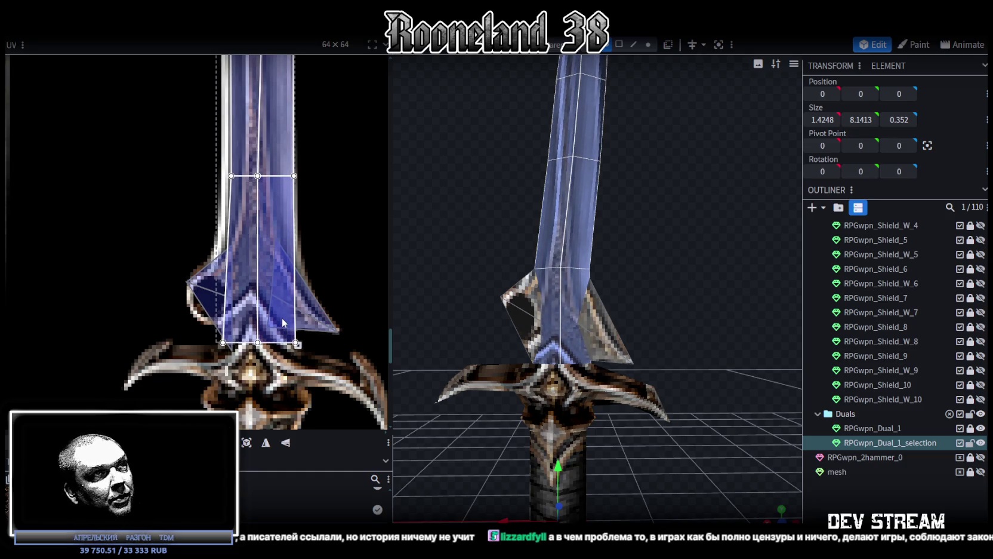
scroll(283, 323, "up", 3)
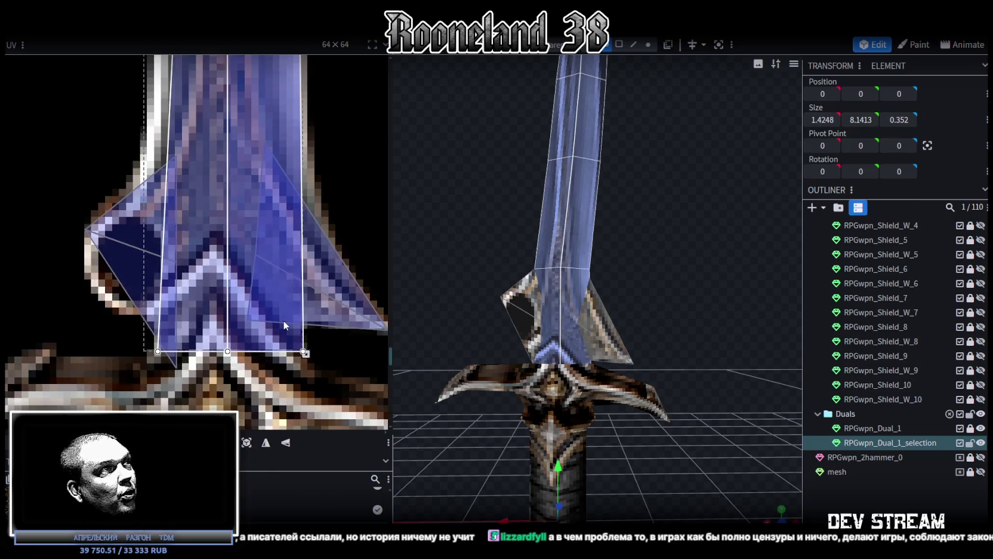
scroll(283, 320, "down", 2)
left_click_drag(291, 324, 295, 324)
Pull a corner UV vertex left onto the blade edge, then clear the selection.
scroll(294, 323, "down", 1)
scroll(300, 318, "down", 2)
scroll(231, 240, "down", 1)
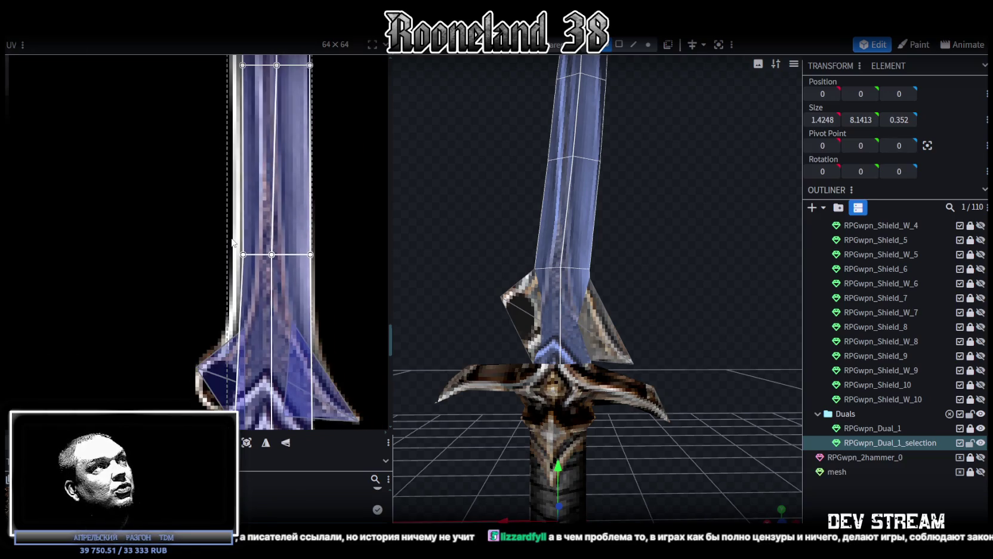
left_click_drag(224, 232, 249, 268)
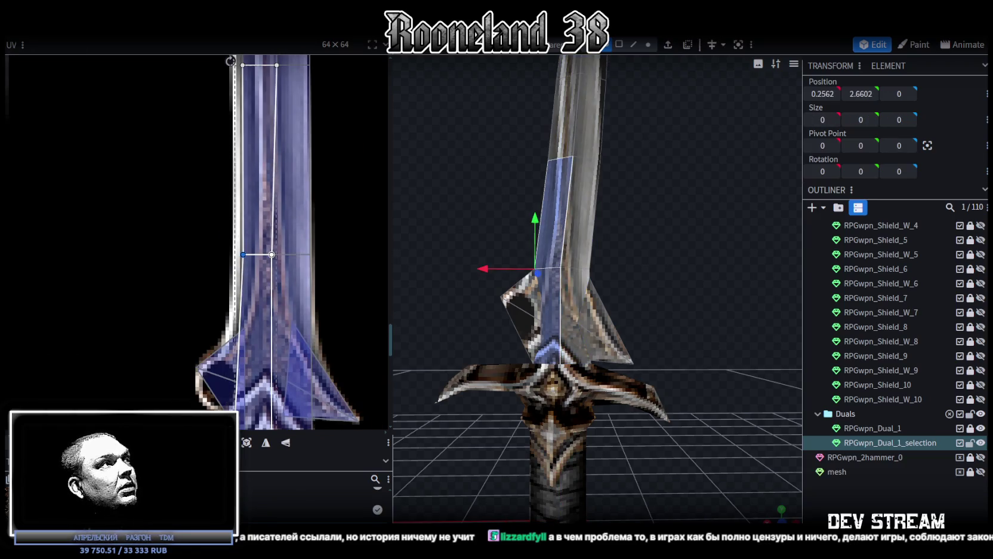
left_click_drag(243, 254, 237, 254)
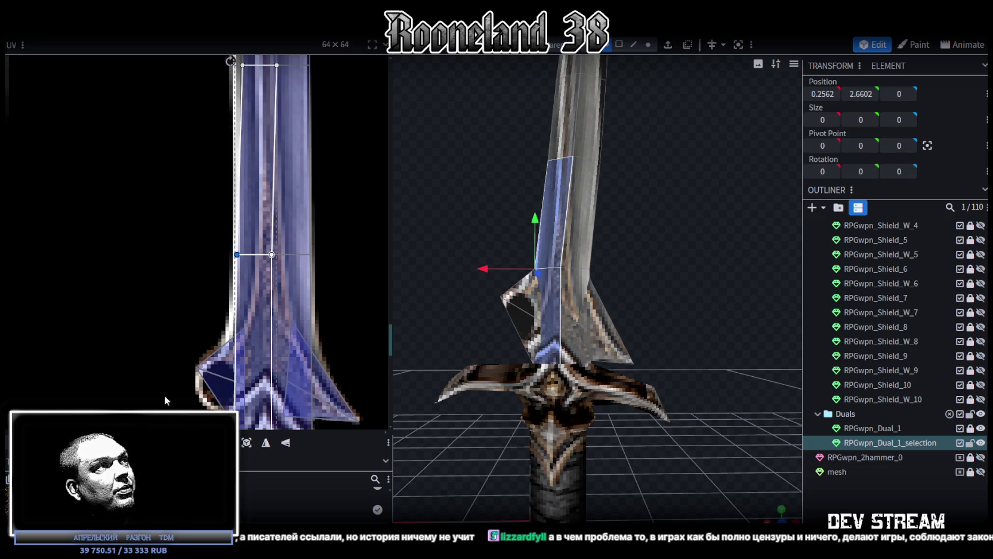
scroll(548, 361, "down", 3)
scroll(325, 247, "up", 2)
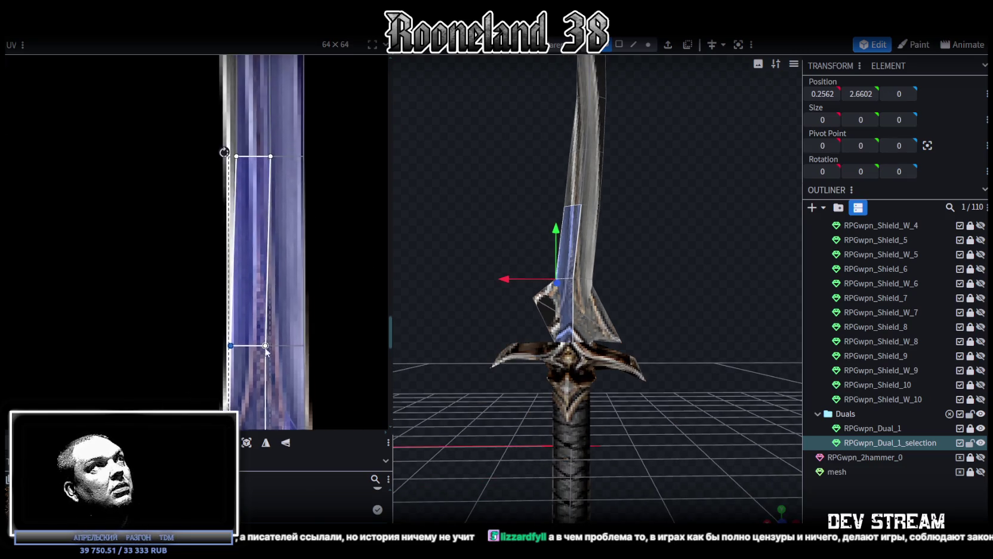
left_click(278, 225)
Select the next blade faces up the sword and nudge their middle row and lower-left corner left.
left_click(278, 228)
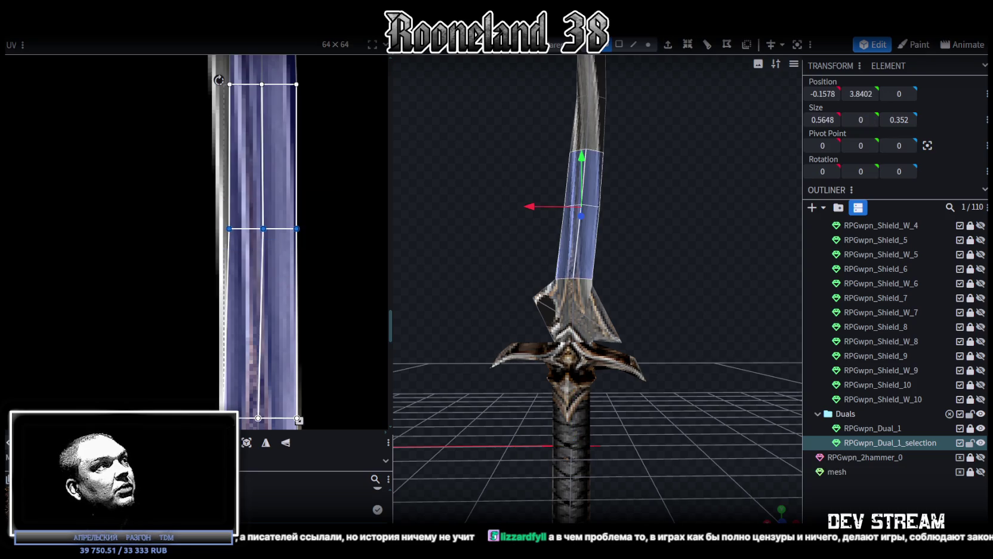
left_click_drag(264, 229, 257, 229)
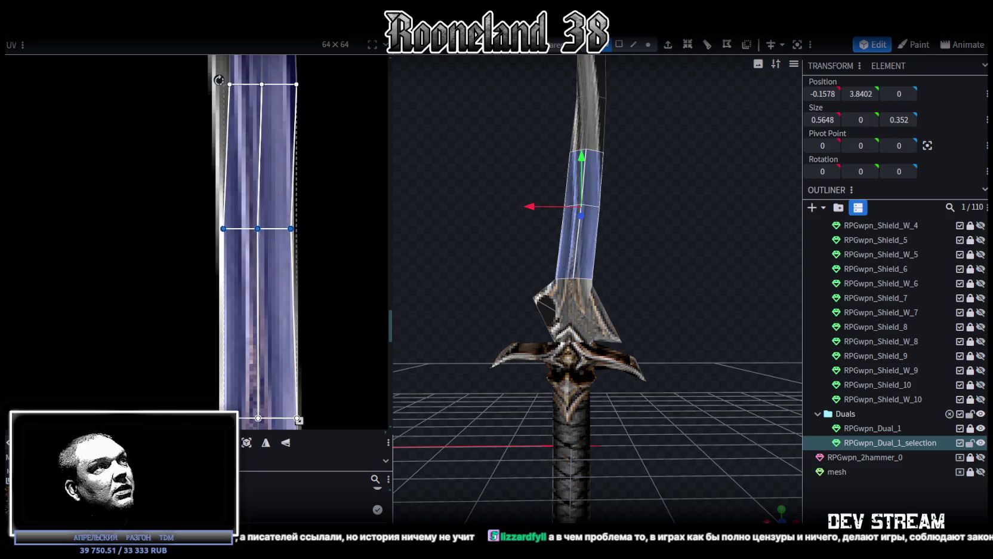
left_click(229, 223)
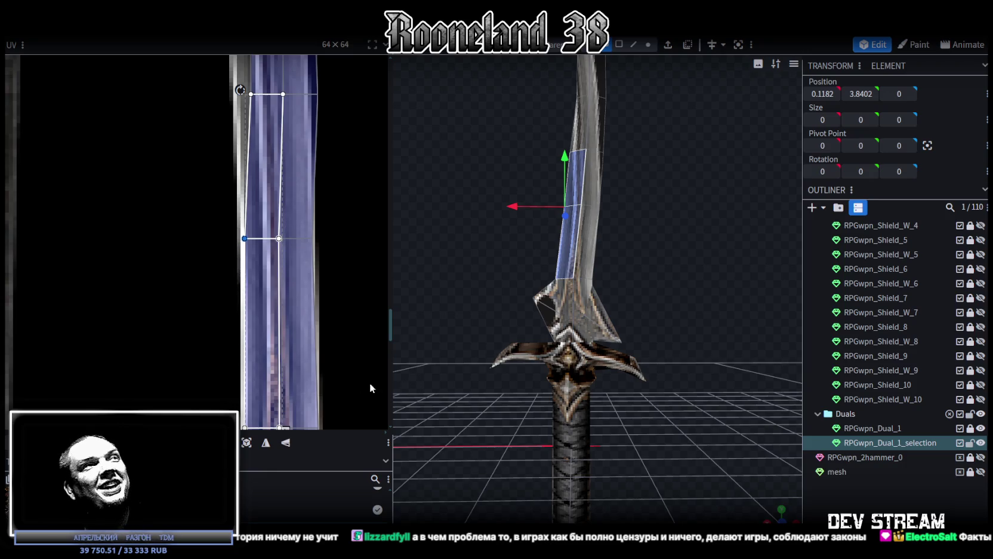
left_click_drag(240, 90, 238, 89)
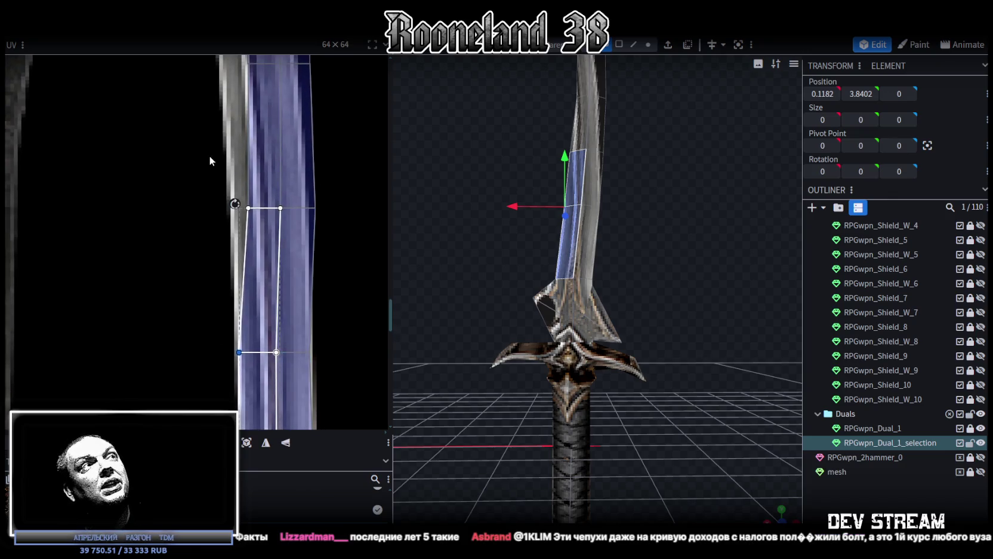
Shift the middle and next-higher rows of UV vertices left along the curved blade.
left_click_drag(207, 162, 338, 222)
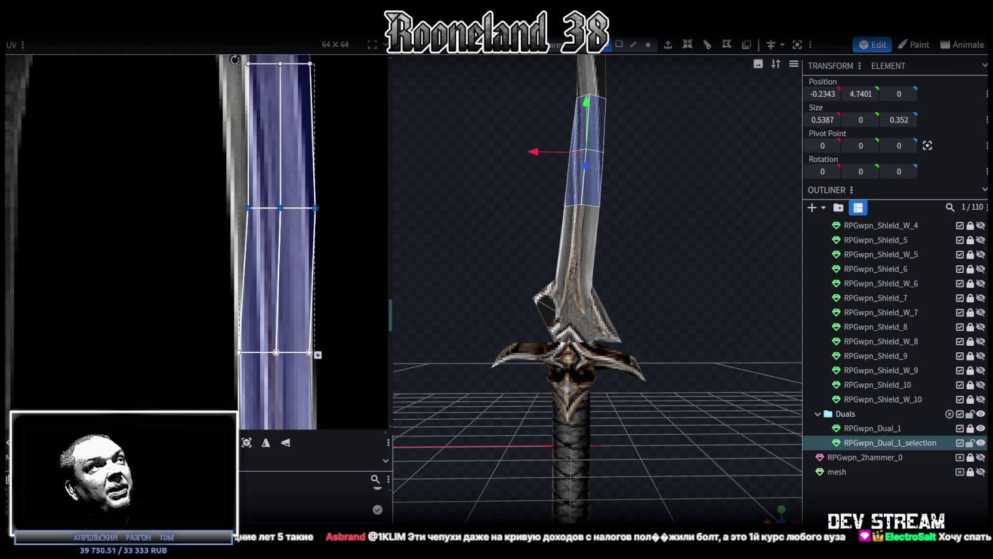
key("Left")
key("Left")
key("Left")
key("Left")
key("Left")
key("Left")
key("Left")
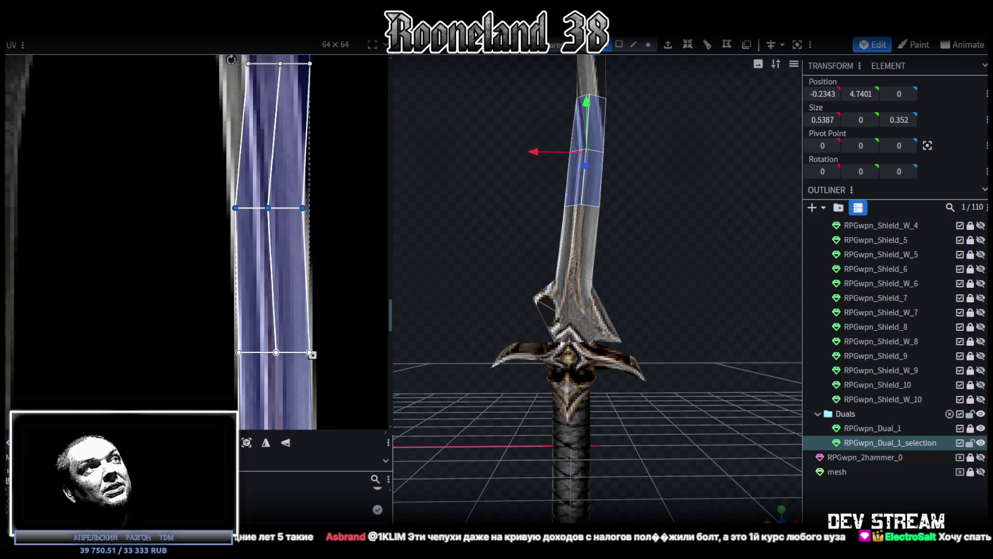
scroll(219, 311, "down", 2, "ctrl")
scroll(219, 310, "up", 3)
left_click_drag(188, 282, 302, 222)
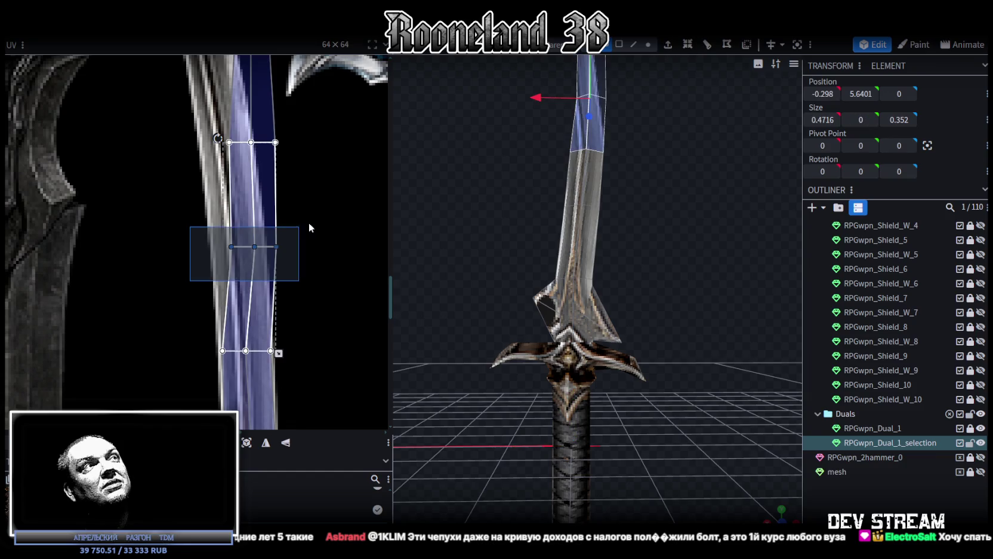
key("Left")
key("Left")
Step the further UV vertex rows toward the tip left to follow the texture's curve.
key("Left")
key("Left")
key("Left")
key("Left")
key("Left")
scroll(178, 230, "up", 1, "ctrl")
scroll(178, 231, "up", 1, "ctrl")
scroll(194, 259, "down", 1, "ctrl")
scroll(194, 258, "up", 2, "ctrl")
left_click_drag(201, 234, 265, 273)
key("Left")
key("Left")
scroll(197, 239, "down", 1, "ctrl")
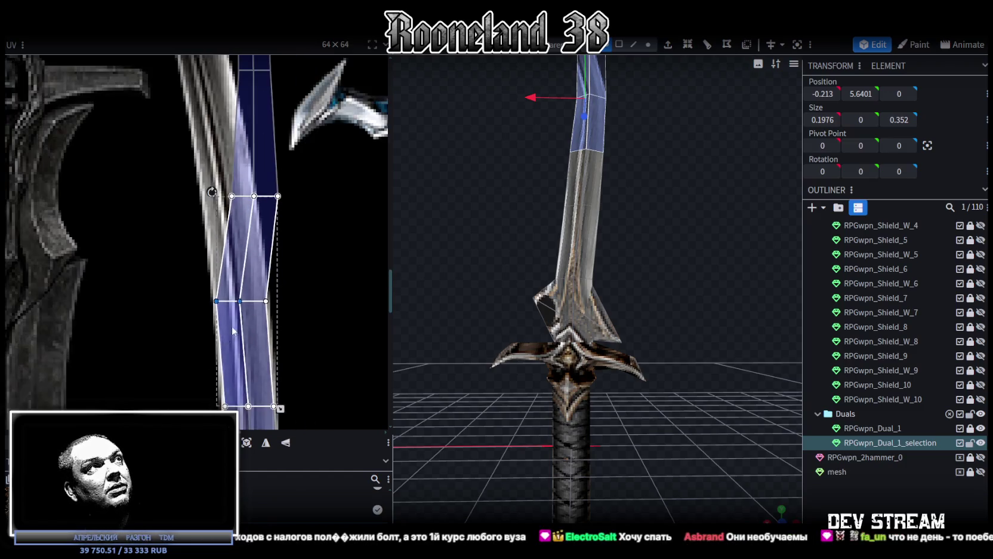
scroll(197, 238, "up", 1)
left_click_drag(290, 230, 216, 268)
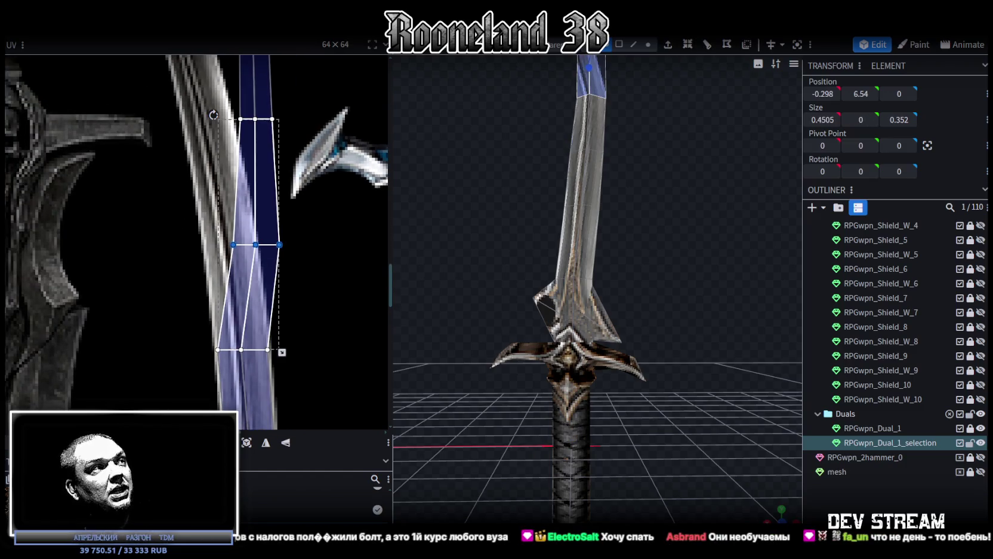
key("Left")
key("Left")
key("Left")
key("Left")
key("Left")
key("Left")
key("Left")
key("Left")
scroll(210, 258, "down", 3)
scroll(219, 314, "up", 3)
left_click_drag(228, 338, 353, 295)
key("Left")
key("Left")
key("Left")
key("Left")
key("Left")
key("Left")
key("Left")
key("Left")
key("Left")
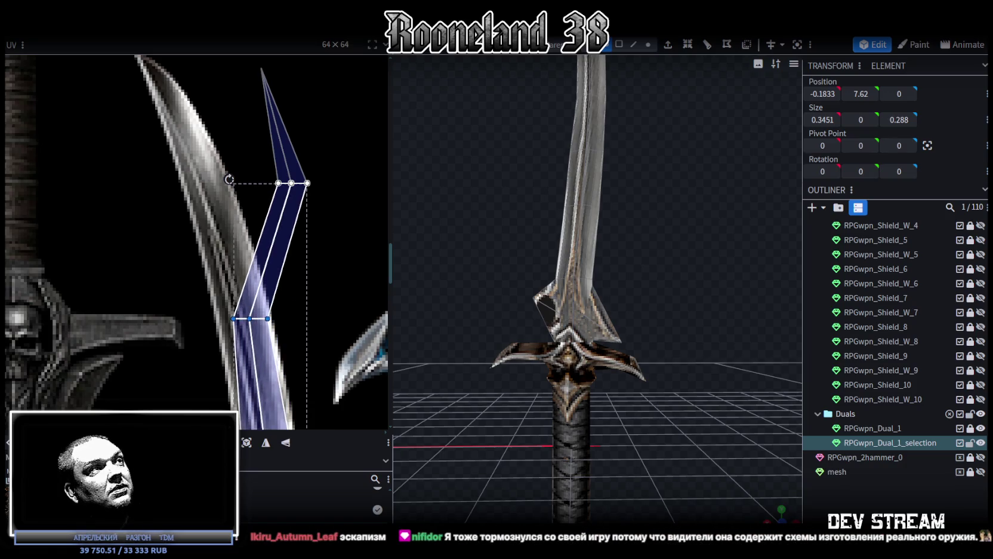
Move two upper-row UV vertices left onto the curved blade, then back slightly right.
scroll(199, 352, "up", 3)
left_click_drag(340, 358, 242, 217)
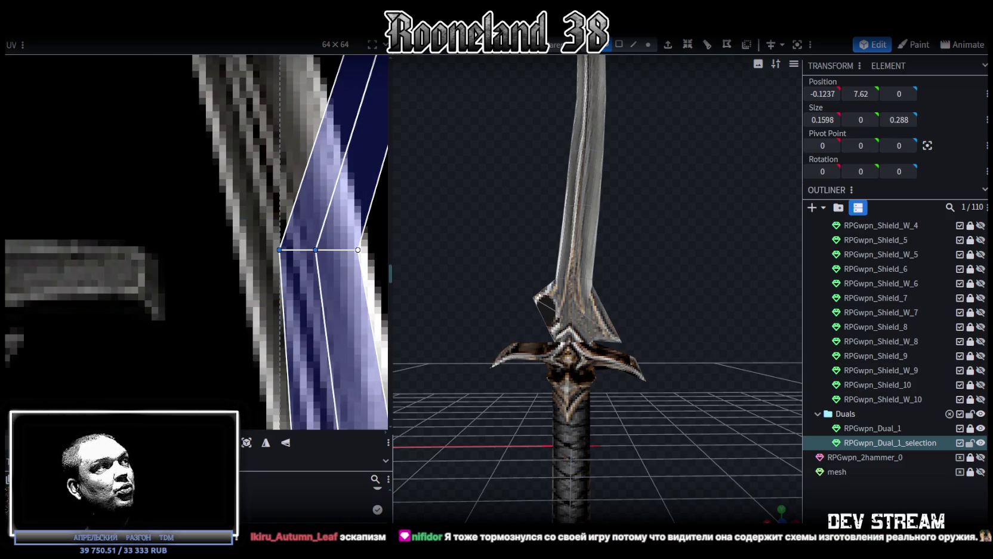
key("Left")
key("Left")
key("Left")
key("Left")
key("Left")
key("Left")
key("Left")
key("Left")
key("Right")
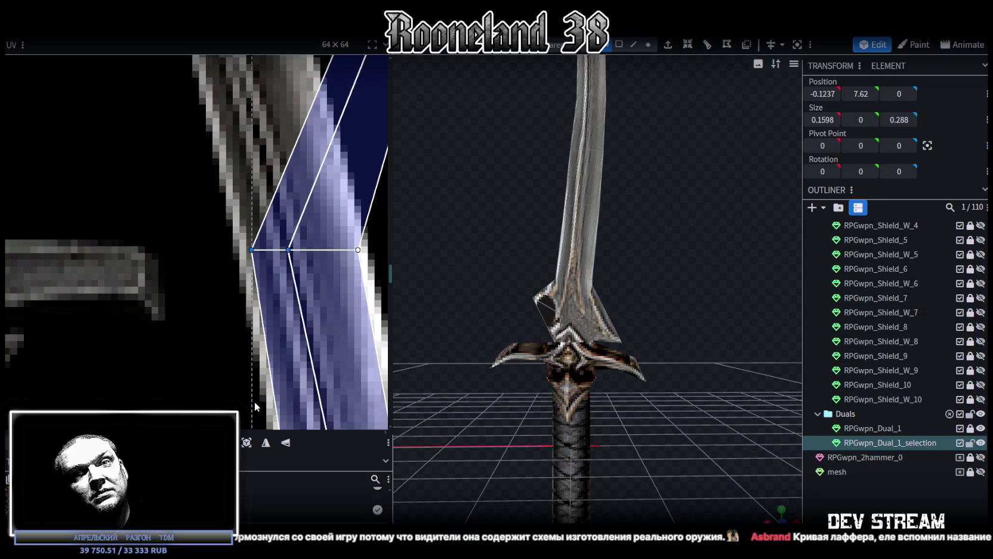
Move the blade tip's top UV vertex left onto the sword's point in the texture.
middle_click_drag(324, 276, 283, 333)
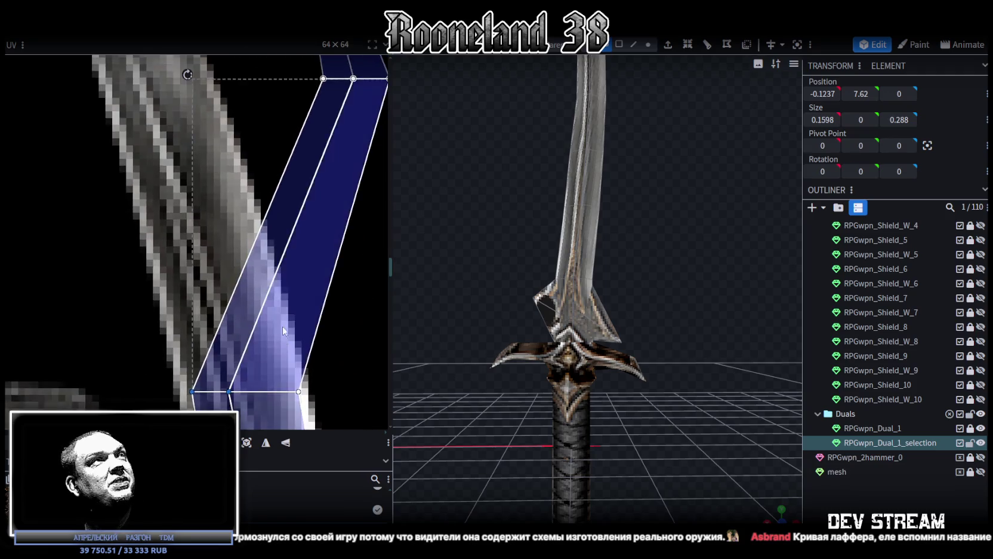
scroll(280, 329, "down", 3)
mouse_move(278, 269)
left_mouse_down()
mouse_move(382, 210)
mouse_move(315, 234)
mouse_move(199, 235)
left_mouse_up()
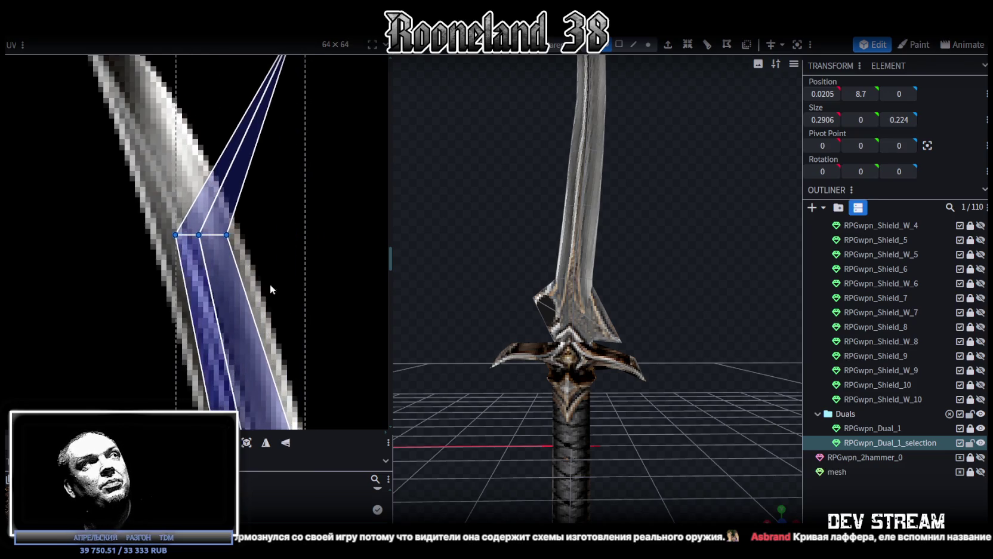
mouse_move(108, 208)
left_mouse_down()
mouse_move(209, 247)
mouse_move(183, 234)
left_mouse_up()
scroll(153, 337, "down", 2)
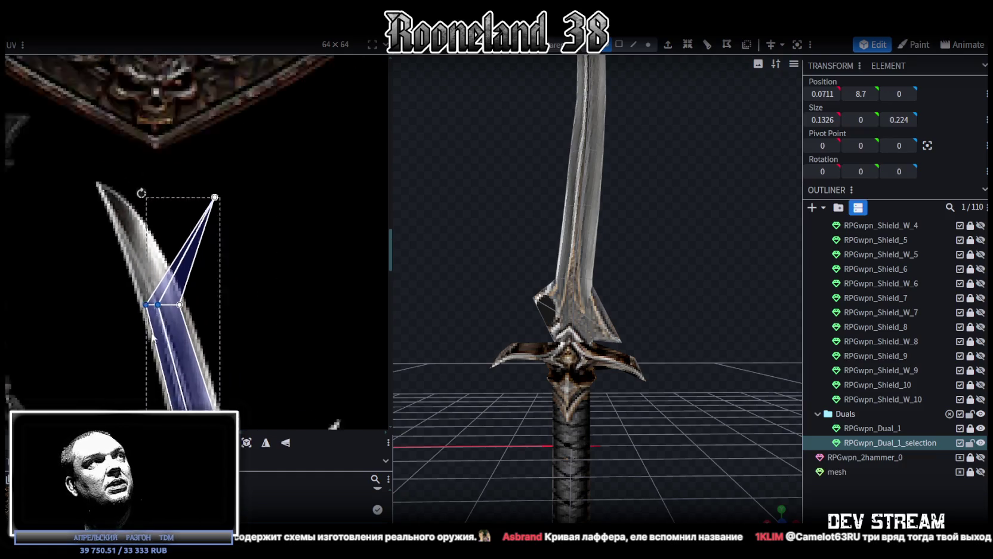
scroll(153, 337, "down", 1)
left_click_drag(178, 206, 179, 295)
left_click_drag(209, 225, 122, 226)
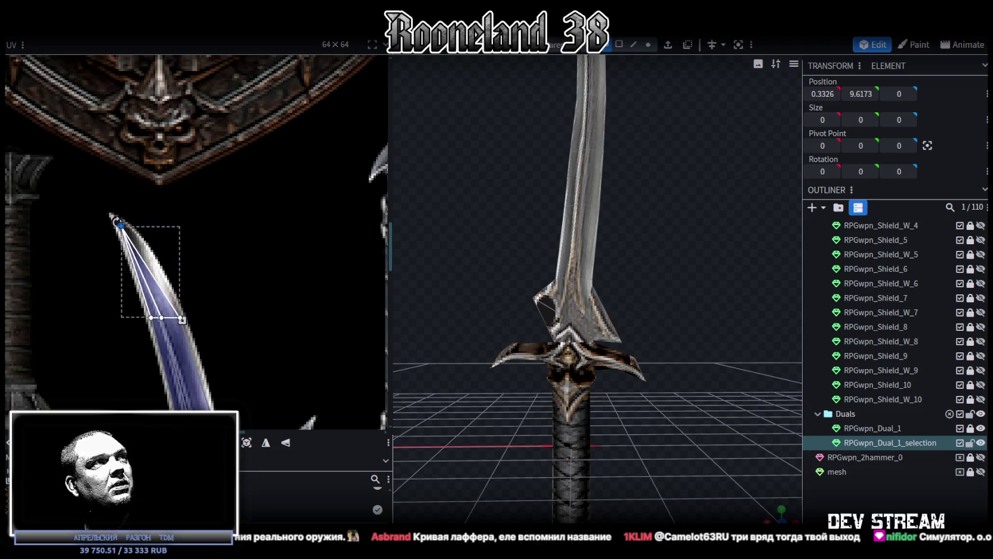
Move the lower-right UV vertex below the tip right to the blade edge.
scroll(146, 193, "up", 3)
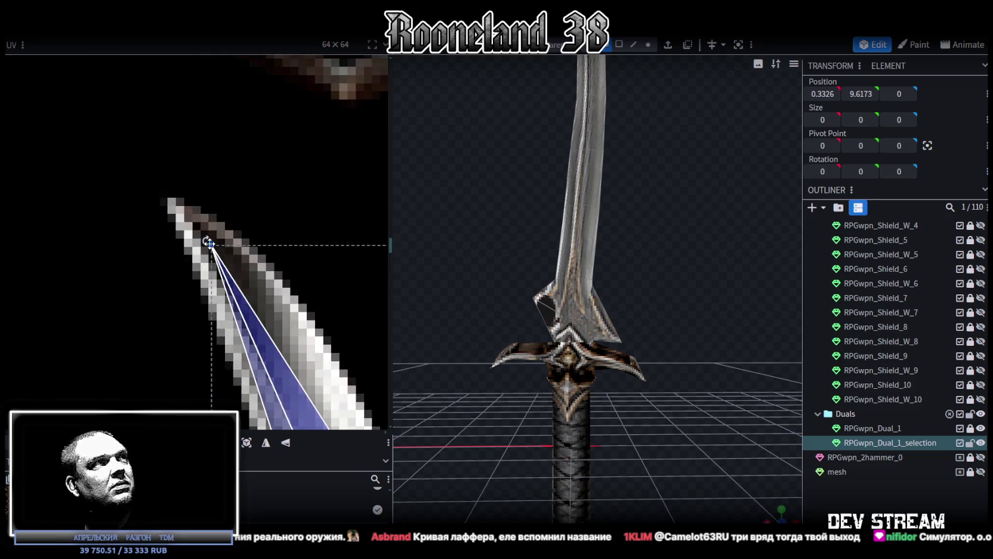
scroll(206, 304, "down", 4)
middle_click_drag(206, 304, 322, 327)
scroll(310, 298, "up", 2)
scroll(298, 283, "up", 3)
left_click(255, 313)
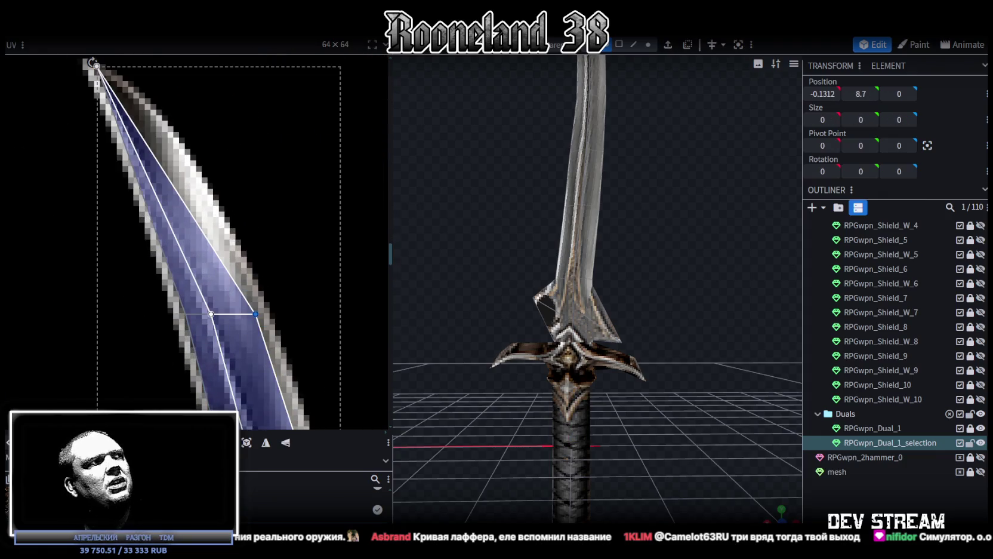
left_click_drag(256, 313, 266, 313)
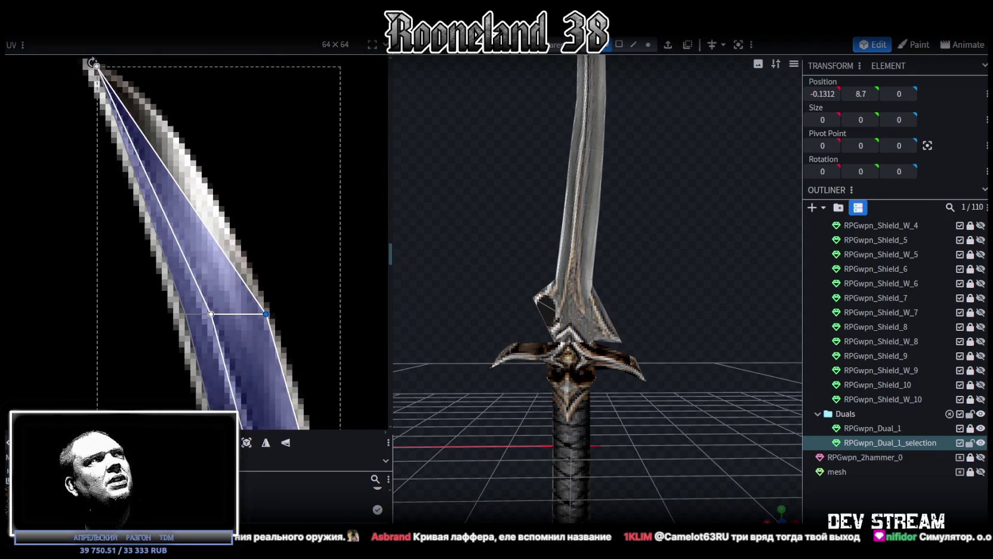
Check the tip in the viewport and align the tip row's UV vertex with the sword's point.
scroll(188, 258, "down", 3)
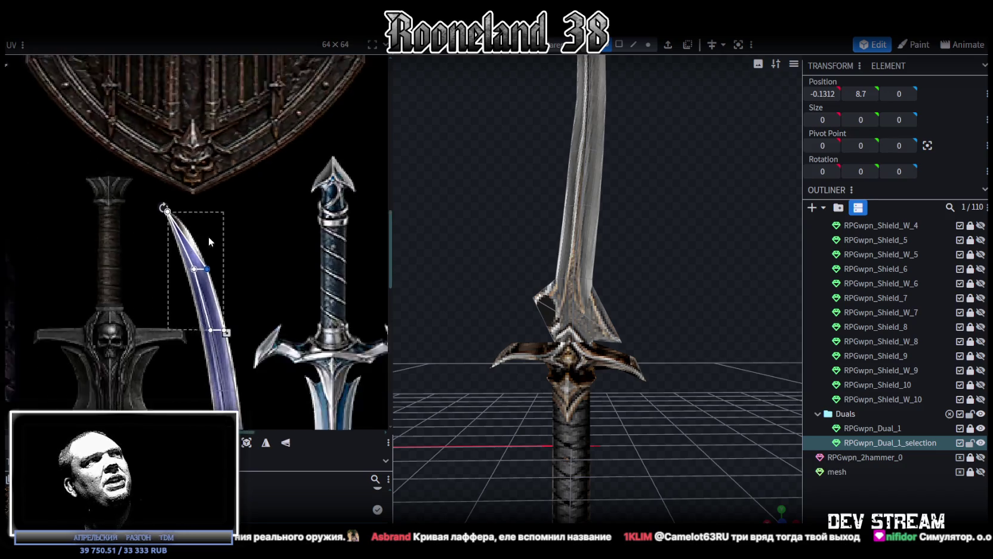
left_click_drag(596, 246, 574, 456)
left_click_drag(637, 336, 623, 373)
scroll(150, 220, "up", 3)
mouse_move(148, 220)
left_mouse_down()
mouse_move(221, 250)
mouse_move(189, 179)
left_mouse_up()
scroll(163, 228, "up", 5)
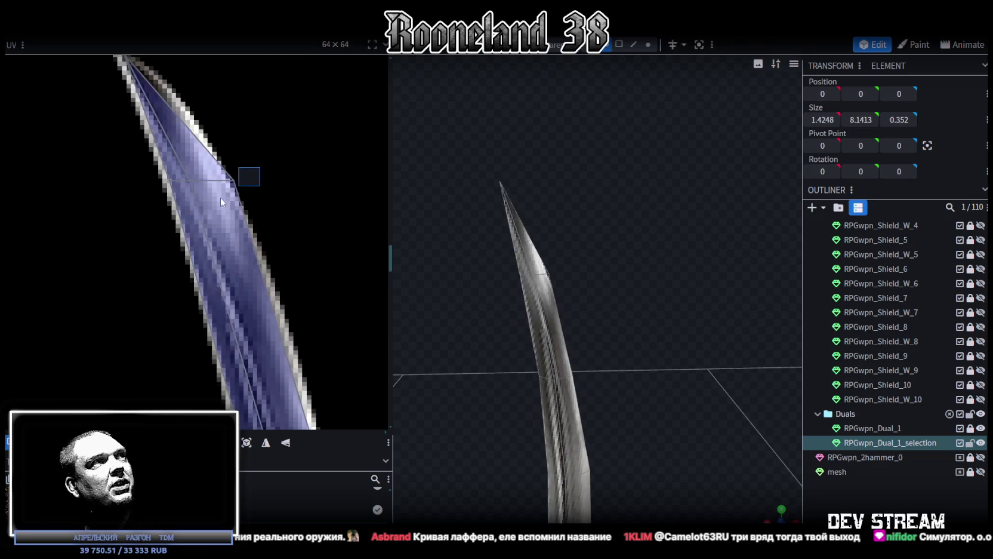
left_click_drag(234, 179, 226, 178)
scroll(282, 276, "down", 3)
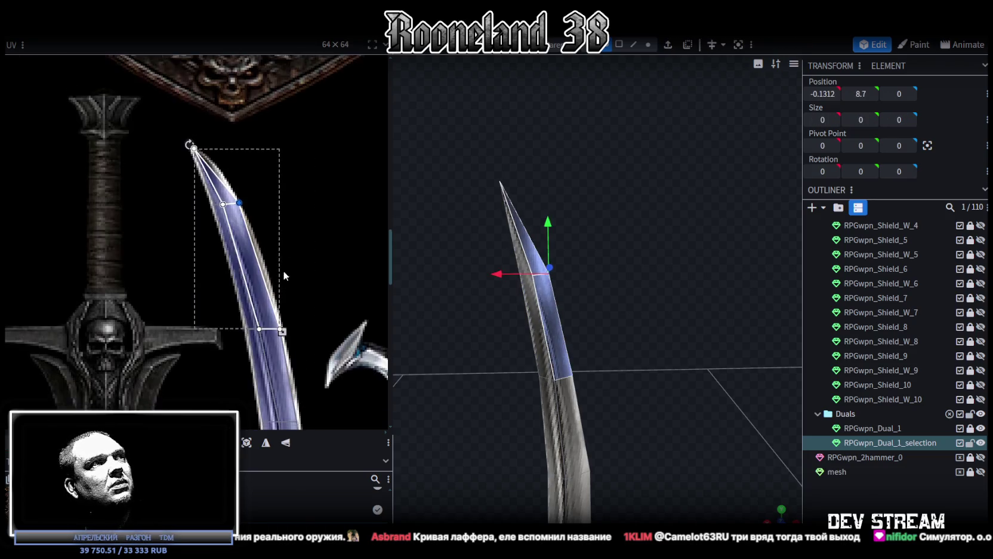
scroll(269, 251, "up", 2)
scroll(250, 230, "up", 2)
scroll(569, 310, "up", 2)
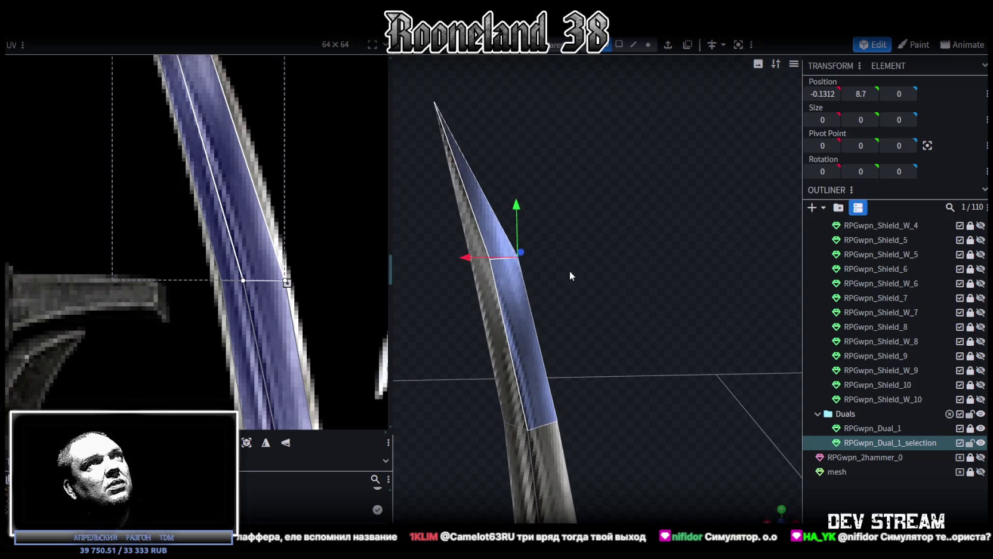
In vertex mode, shift and squeeze the three blade-edge vertices along X so the tip tapers to 0.1906.
left_click(648, 44)
mouse_move(440, 292)
left_mouse_down()
mouse_move(530, 221)
mouse_move(483, 140)
left_mouse_up()
mouse_move(427, 194)
left_mouse_down()
mouse_move(438, 220)
mouse_move(510, 268)
mouse_move(528, 221)
mouse_move(584, 307)
left_mouse_up()
mouse_move(590, 258)
left_mouse_down()
mouse_move(563, 262)
mouse_move(554, 336)
left_mouse_up()
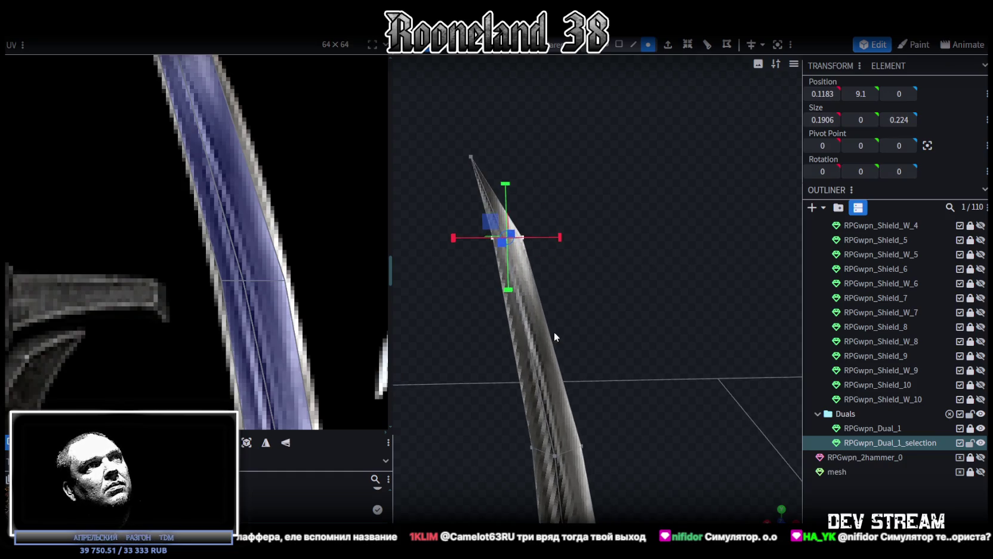
mouse_move(556, 246)
left_mouse_down()
mouse_move(567, 317)
mouse_move(584, 190)
left_mouse_up()
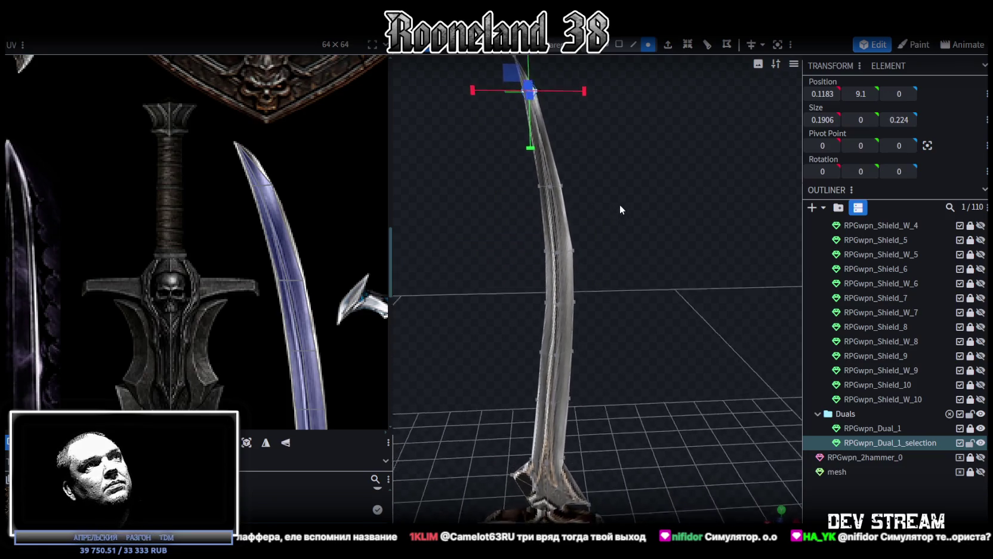
scroll(611, 298, "up", 5)
Push the mid-blade vertex row left along X to start bending the blade.
scroll(281, 370, "down", 3)
scroll(292, 299, "down", 3)
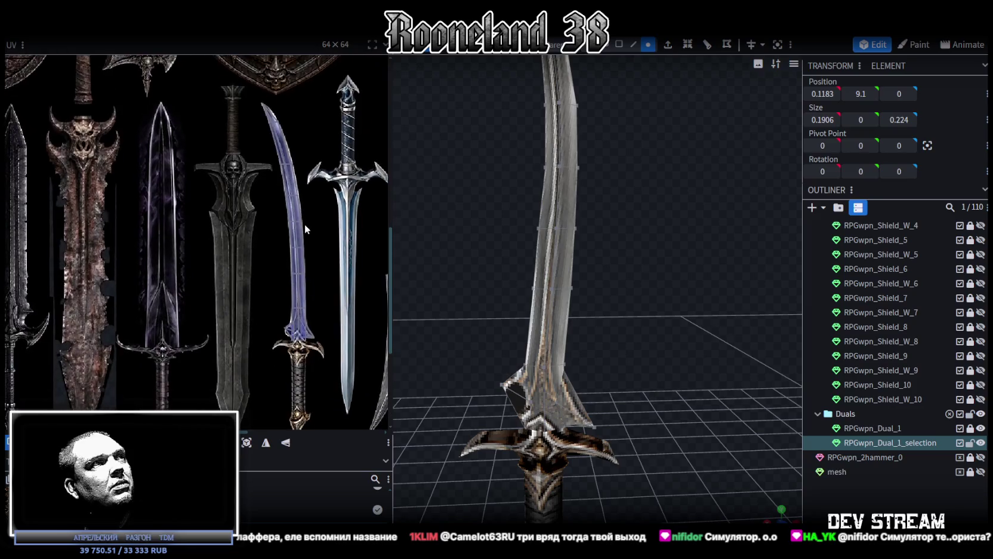
scroll(621, 296, "up", 5)
left_click_drag(609, 281, 595, 211)
left_click_drag(472, 277, 634, 313)
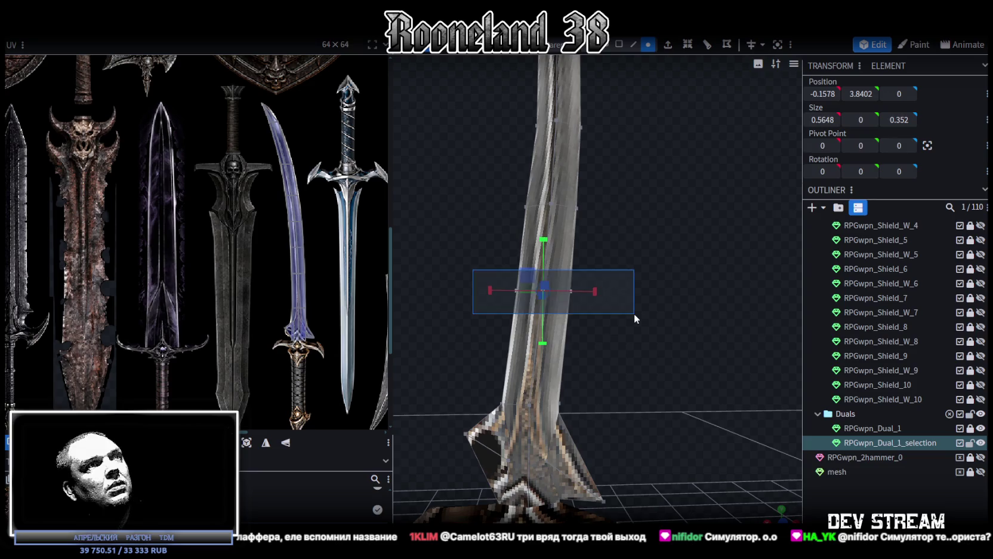
mouse_move(582, 287)
left_mouse_down()
mouse_move(476, 293)
mouse_move(605, 310)
left_mouse_up()
Shift the upper blade vertex rows along X to continue and smooth the curve.
left_click_drag(471, 158, 612, 258)
mouse_move(504, 219)
left_mouse_down()
mouse_move(484, 215)
mouse_move(629, 323)
left_mouse_up()
left_click_drag(488, 264, 642, 324)
left_click_drag(500, 292, 488, 292)
left_click_drag(547, 285, 625, 301)
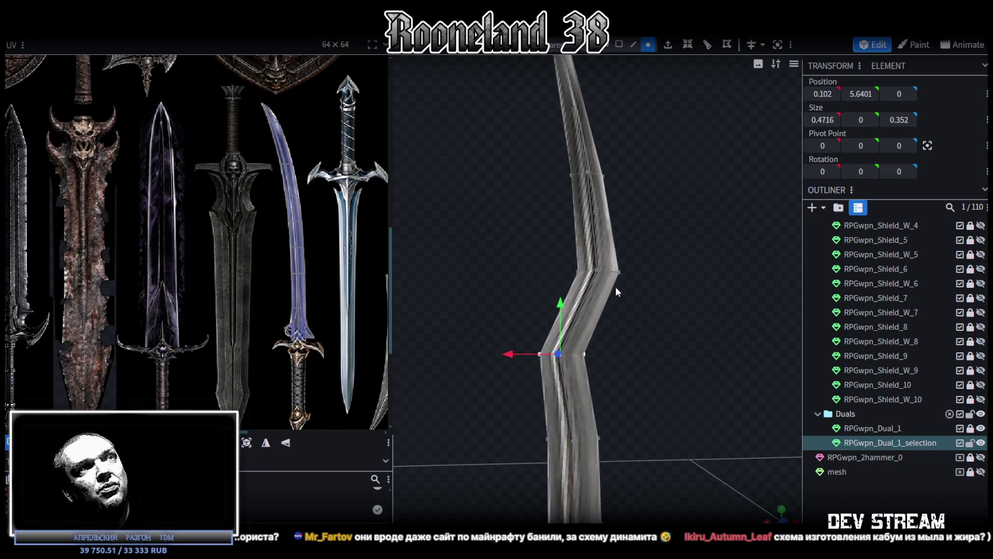
Readjust the upper blade vertices and another vertex set sideways along X, checking the curve.
left_click_drag(545, 281, 667, 155)
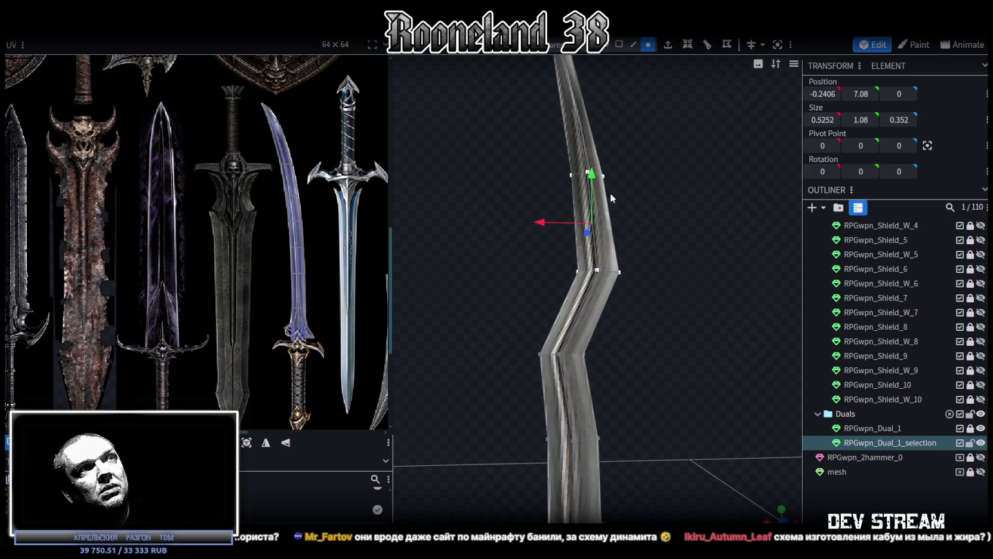
left_click_drag(547, 223, 496, 227)
mouse_move(615, 264)
left_mouse_down()
mouse_move(690, 392)
mouse_move(701, 293)
mouse_move(646, 276)
mouse_move(666, 311)
left_mouse_up()
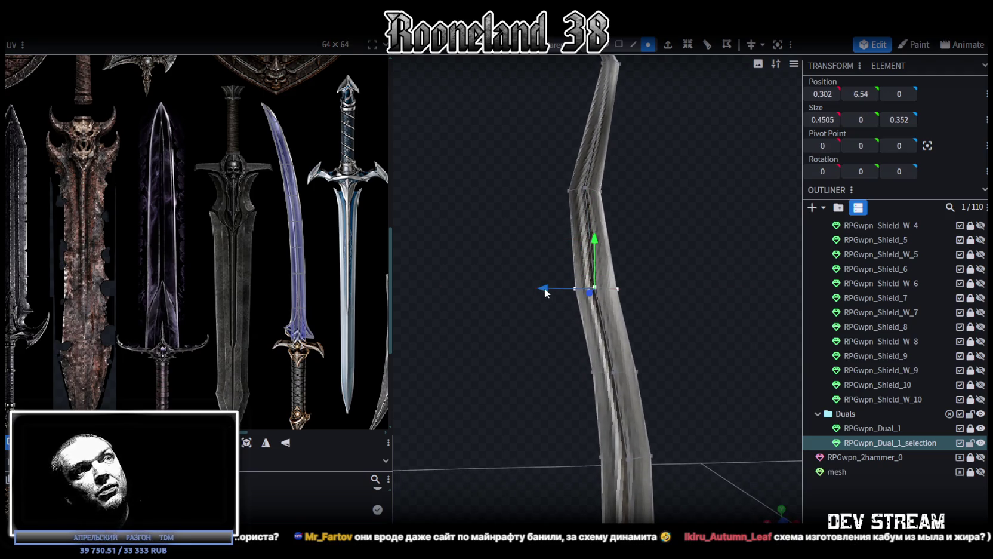
left_click_drag(546, 293, 546, 292)
mouse_move(577, 340)
left_mouse_down()
mouse_move(530, 334)
mouse_move(628, 220)
left_mouse_up()
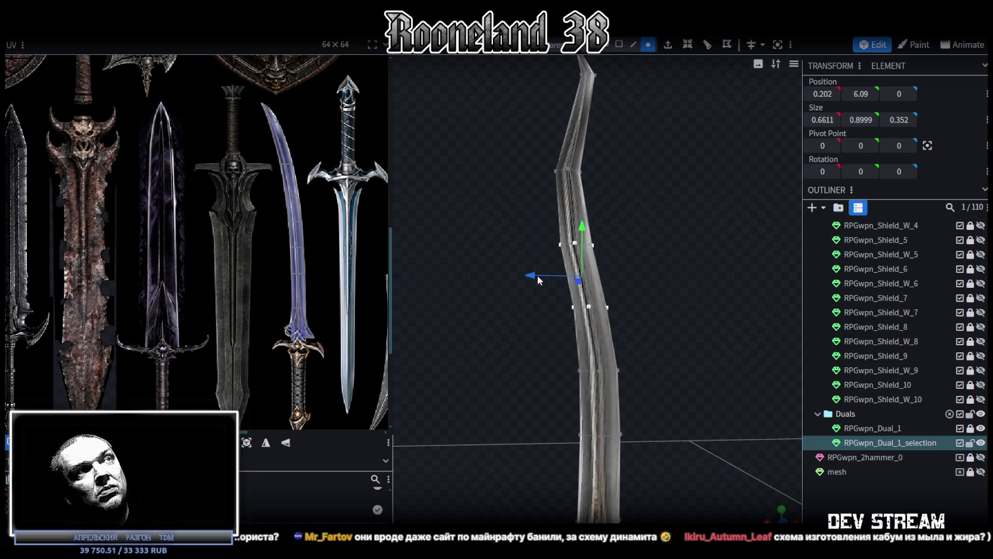
left_click_drag(537, 275, 539, 276)
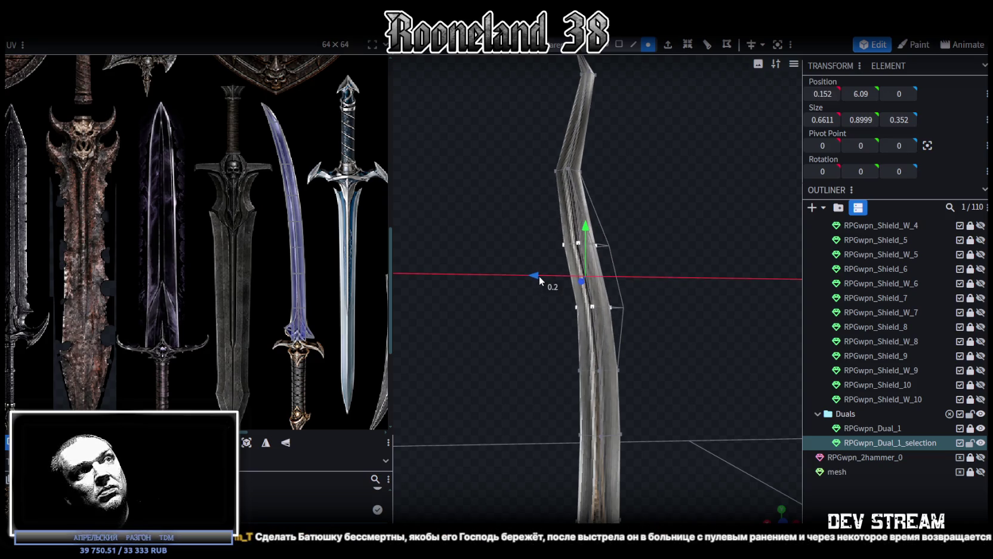
left_click_drag(663, 241, 665, 324)
Shift and lower the vertices at the bend, then slide and lower the blade tip.
left_click_drag(506, 230, 556, 267)
scroll(649, 342, "up", 2)
scroll(632, 325, "up", 2)
scroll(636, 308, "up", 1)
left_click_drag(523, 238, 499, 240)
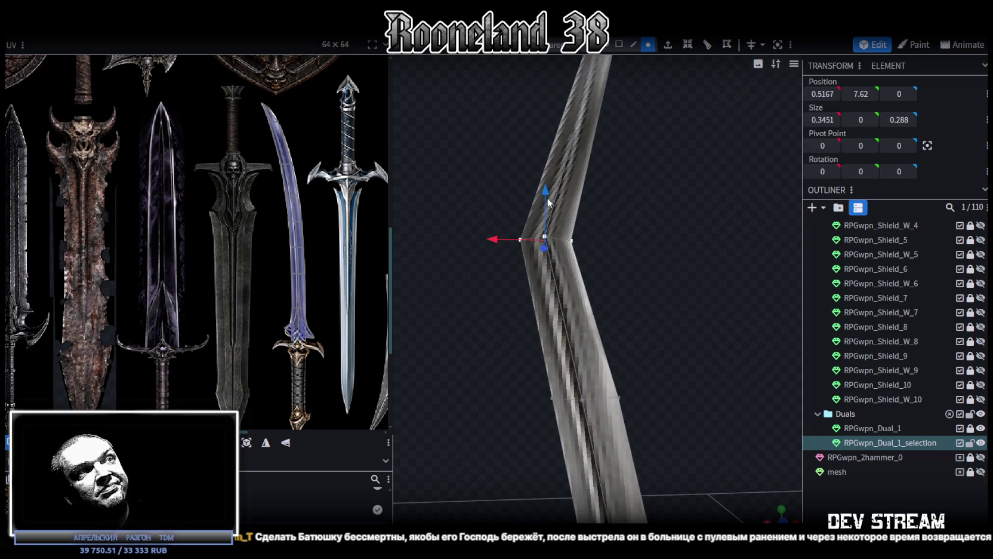
left_click_drag(547, 191, 545, 202)
mouse_move(585, 311)
left_mouse_down()
mouse_move(633, 390)
mouse_move(568, 264)
mouse_move(666, 128)
left_mouse_up()
left_click_drag(574, 207, 475, 218)
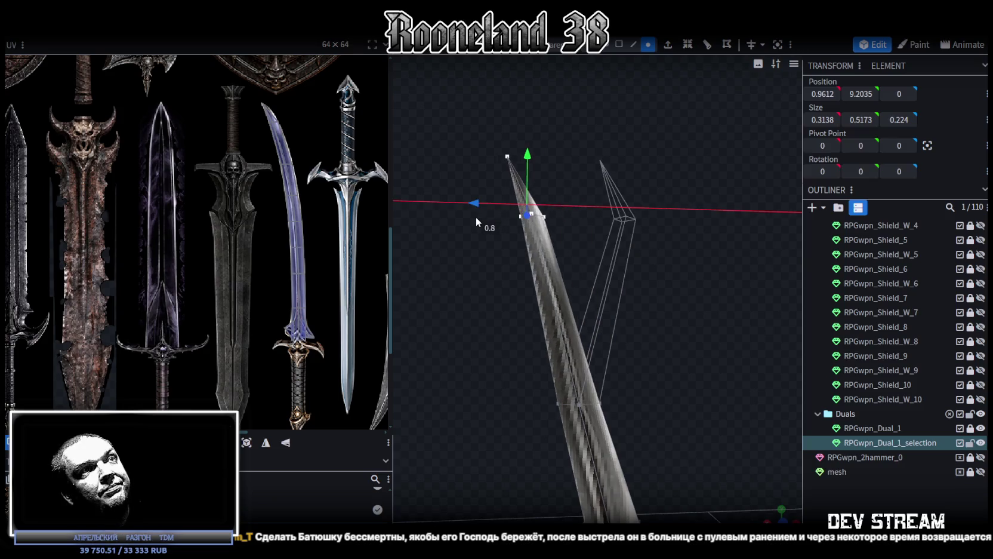
mouse_move(528, 158)
left_mouse_down()
mouse_move(553, 283)
mouse_move(653, 374)
left_mouse_up()
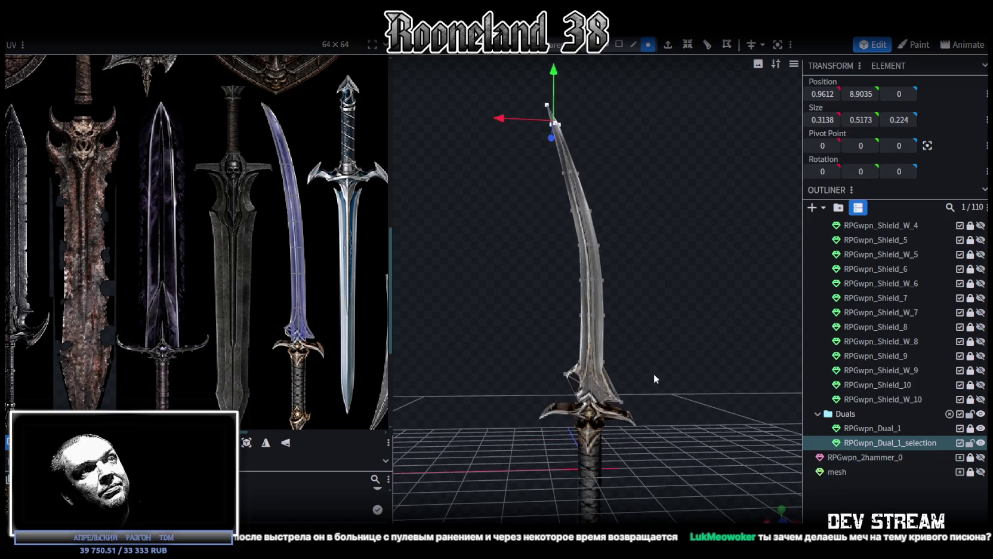
left_click(722, 386)
Select the sword mesh and its blade faces, and switch to resize mode.
mouse_move(721, 386)
left_mouse_down()
mouse_move(427, 409)
mouse_move(518, 429)
mouse_move(547, 416)
left_mouse_up()
left_click(626, 224)
mouse_move(693, 276)
left_mouse_down()
mouse_move(783, 223)
mouse_move(705, 299)
left_mouse_up()
left_click(621, 348)
mouse_move(639, 332)
left_mouse_down()
mouse_move(719, 349)
mouse_move(652, 305)
mouse_move(632, 216)
mouse_move(697, 279)
mouse_move(464, 370)
mouse_move(648, 374)
mouse_move(580, 393)
mouse_move(761, 386)
left_mouse_up()
scroll(629, 309, "up", 3)
key("s")
scroll(579, 393, "up", 2)
scroll(571, 379, "up", 2)
scroll(570, 379, "down", 3)
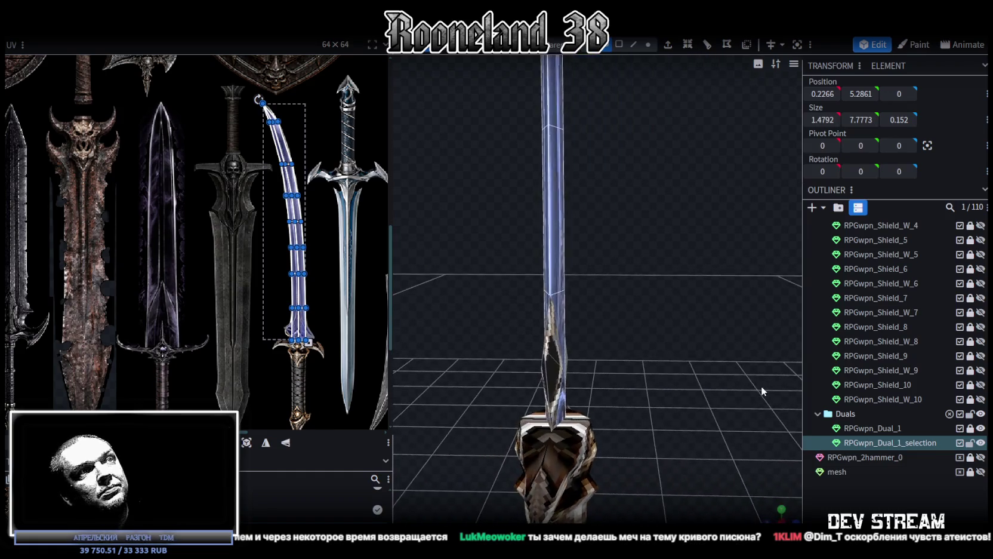
scroll(668, 422, "up", 3)
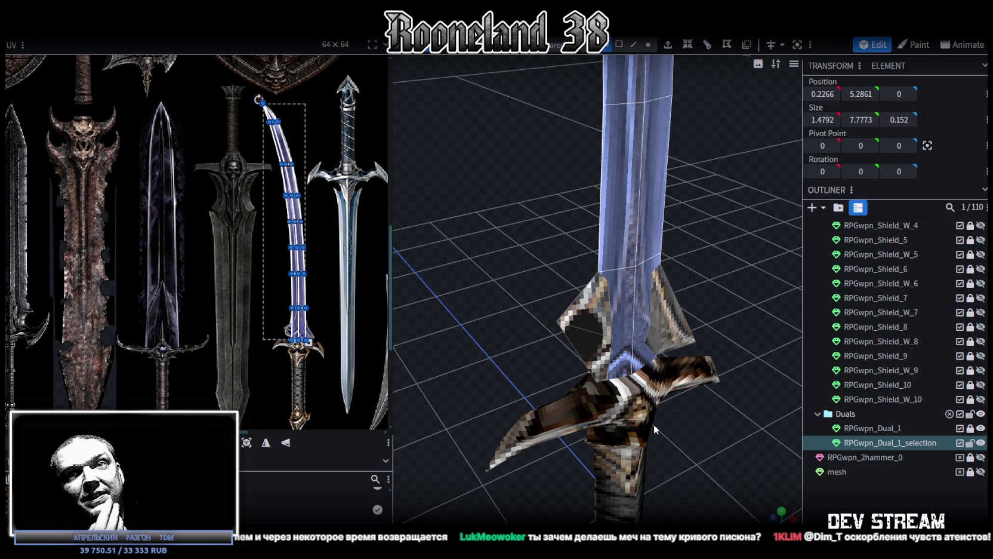
Select the diamond piece at the blade base and its two side vertices in vertex mode.
left_click(586, 325)
mouse_move(685, 442)
left_mouse_down()
mouse_move(597, 390)
mouse_move(535, 381)
mouse_move(492, 406)
mouse_move(577, 421)
mouse_move(704, 361)
left_mouse_up()
left_click(649, 45)
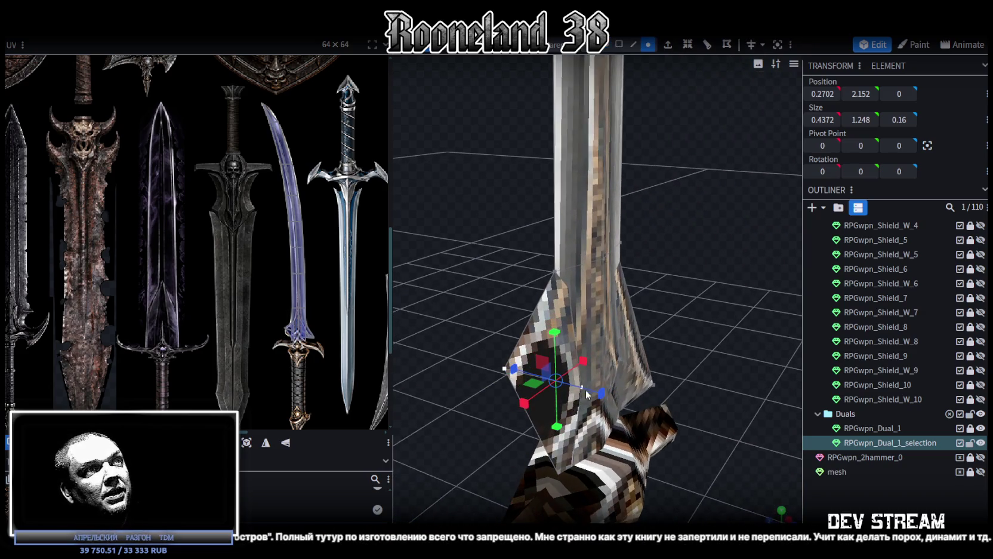
key("Delete")
left_click(580, 391)
mouse_move(464, 462)
left_mouse_down()
mouse_move(601, 462)
mouse_move(655, 432)
mouse_move(557, 429)
left_mouse_up()
mouse_move(598, 483)
left_mouse_down()
mouse_move(720, 389)
mouse_move(589, 338)
left_mouse_up()
left_click(591, 346, "shift")
Resize the two side vertices to Size Z 0.06, thinning the diamond piece.
mouse_move(757, 436)
left_mouse_down()
mouse_move(649, 405)
mouse_move(672, 422)
mouse_move(665, 433)
mouse_move(644, 352)
mouse_move(766, 342)
left_mouse_up()
key("s")
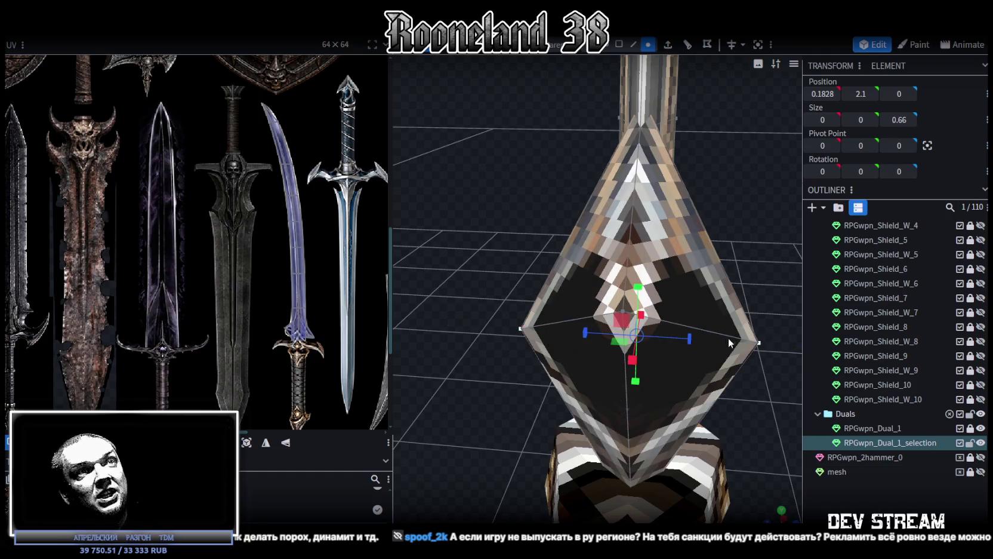
left_click_drag(694, 345, 595, 344)
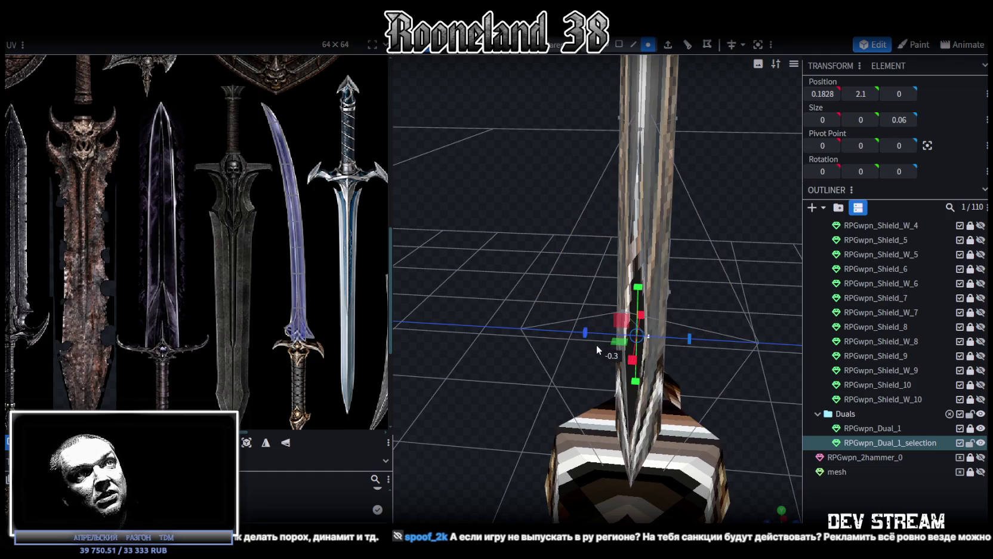
scroll(592, 326, "up", 5)
left_click_drag(591, 326, 592, 328)
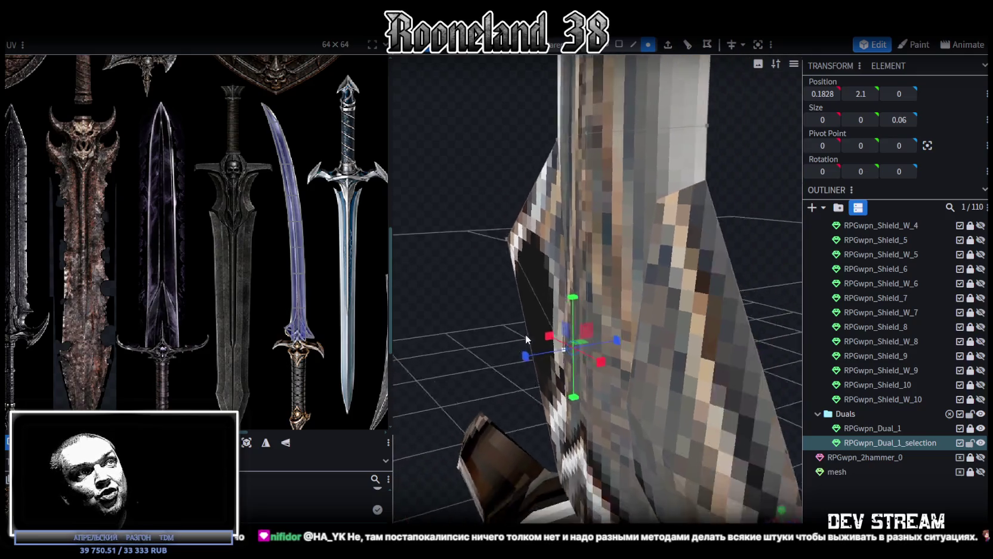
scroll(592, 327, "down", 3)
scroll(609, 316, "down", 2)
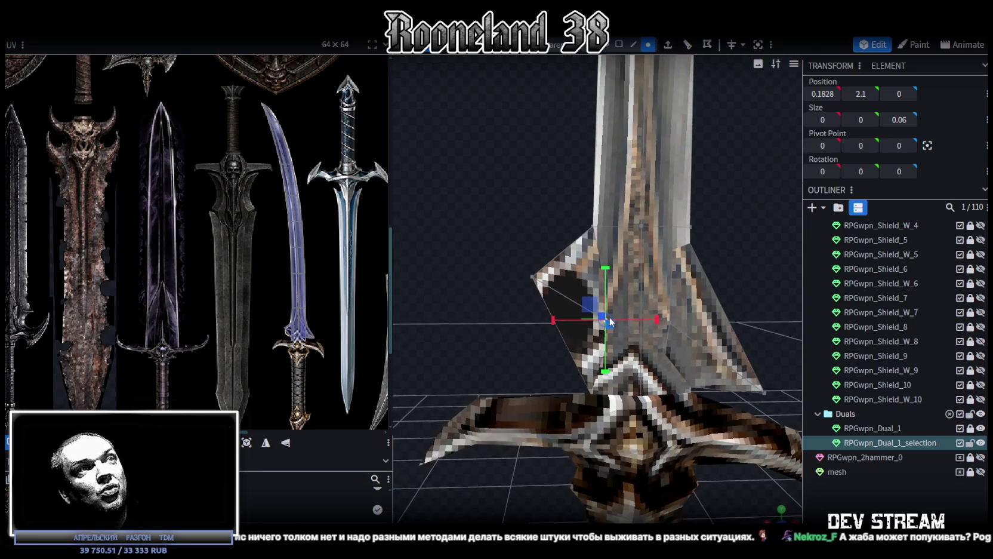
left_click_drag(609, 312, 495, 364)
scroll(524, 369, "up", 3)
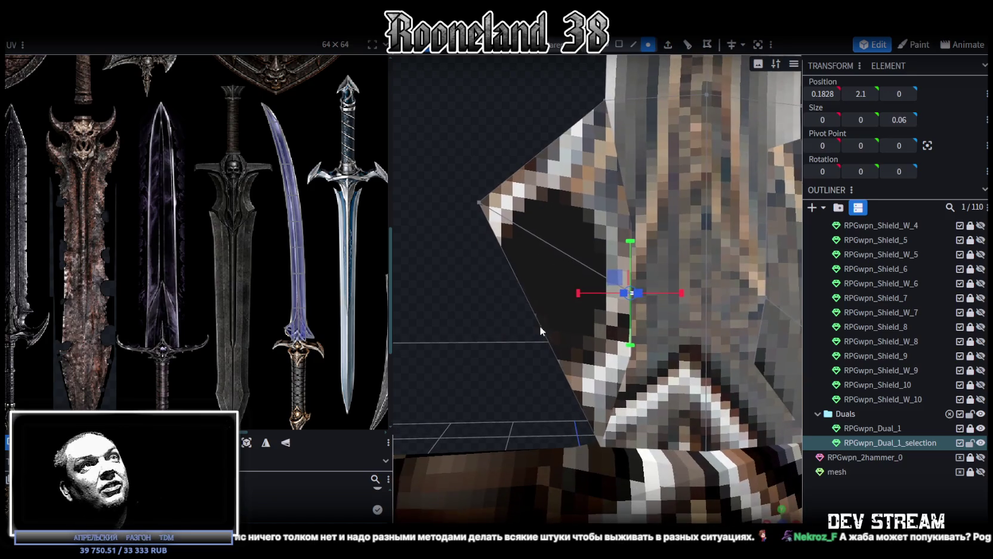